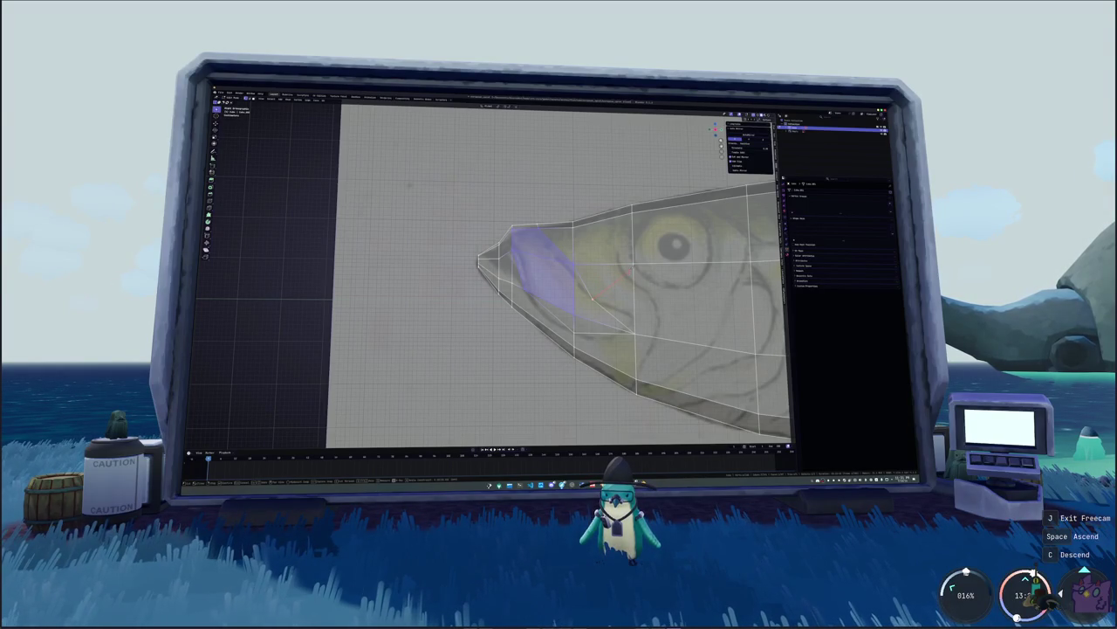
# - Extend the face selection toward the eye and nudge the central head vertex slightly down-left
pyautogui.keyDown('shift'); pyautogui.moveTo(628, 306); pyautogui.dragTo(622, 292, button='middle'); pyautogui.keyUp('shift')
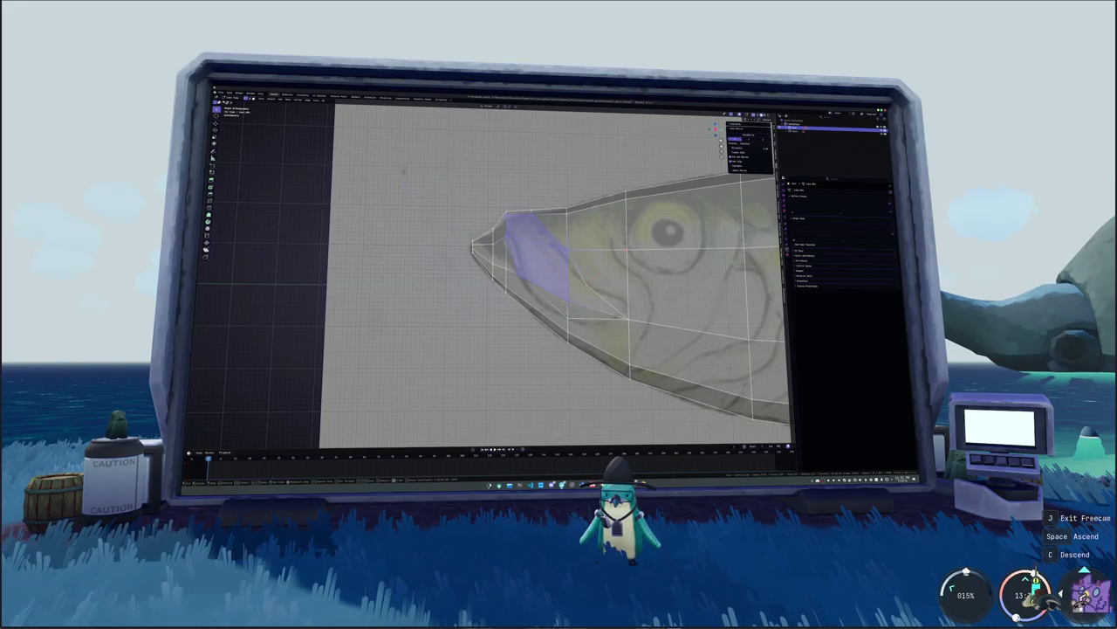
pyautogui.moveTo(335, 261); pyautogui.dragTo(357, 262)
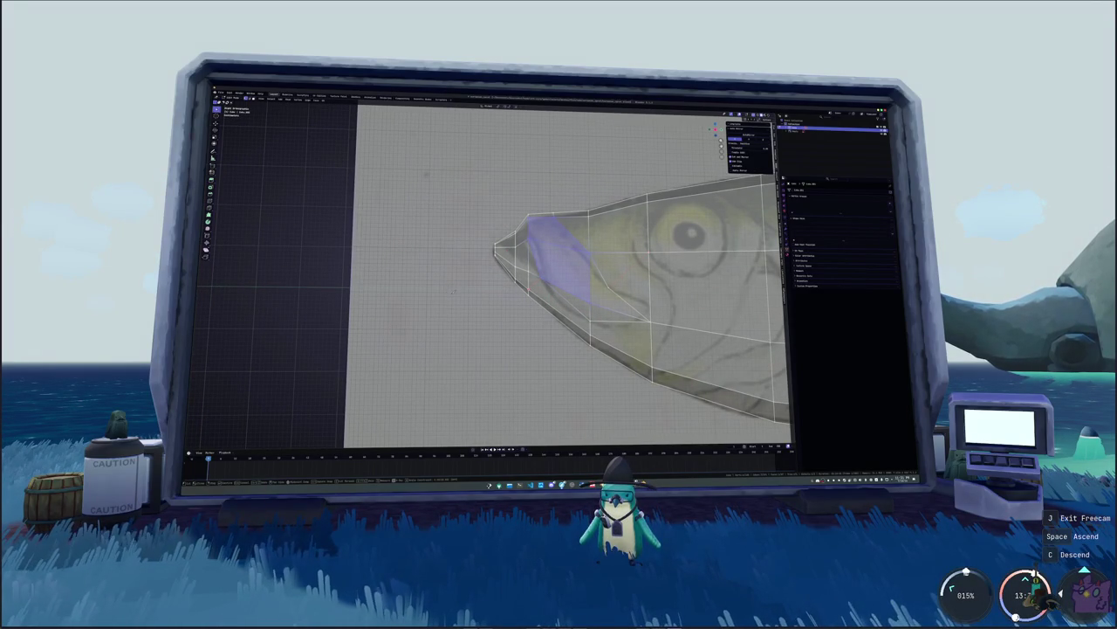
pyautogui.moveTo(356, 262); pyautogui.dragTo(343, 262)
pyautogui.moveTo(567, 262); pyautogui.dragTo(628, 266)
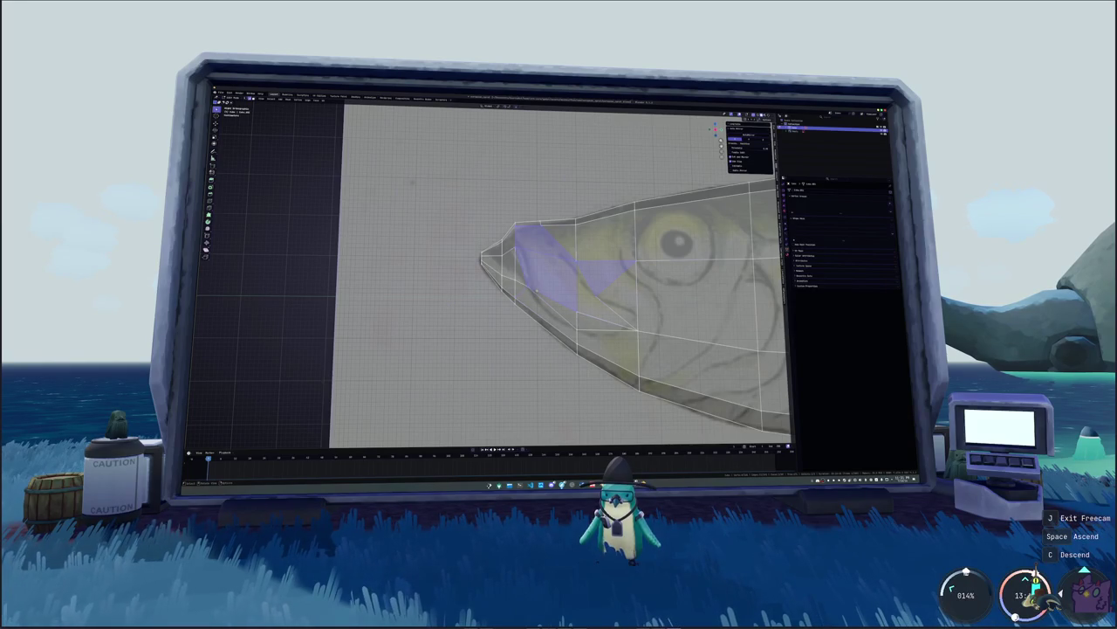
pyautogui.hotkey('ctrl', 'space')
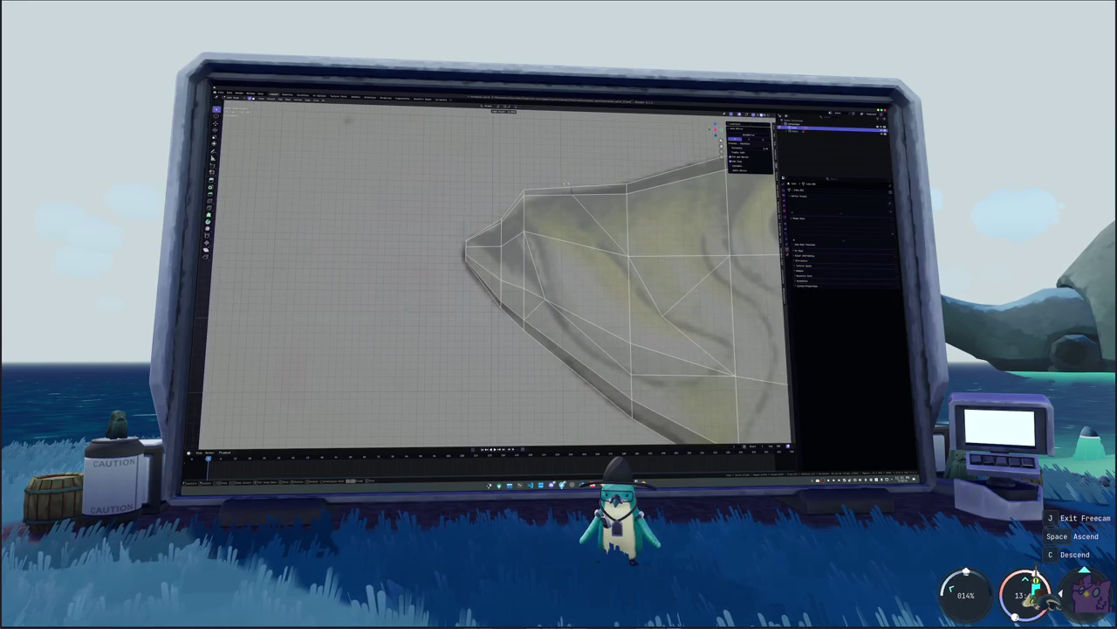
pyautogui.moveTo(629, 255); pyautogui.dragTo(619, 261)
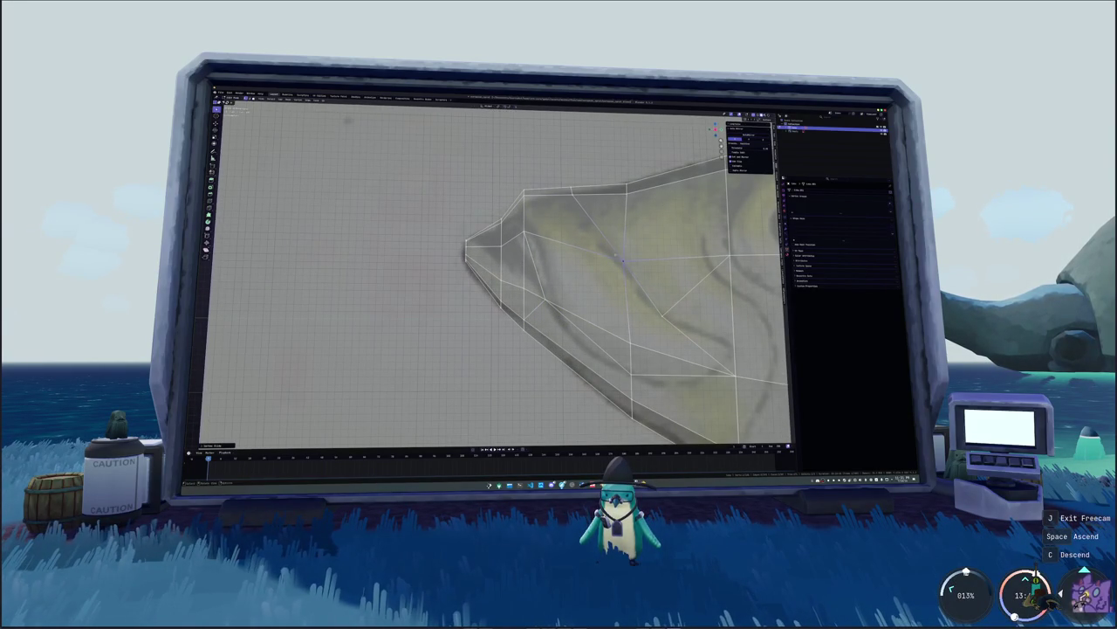
pyautogui.hotkey('ctrl', 'space')
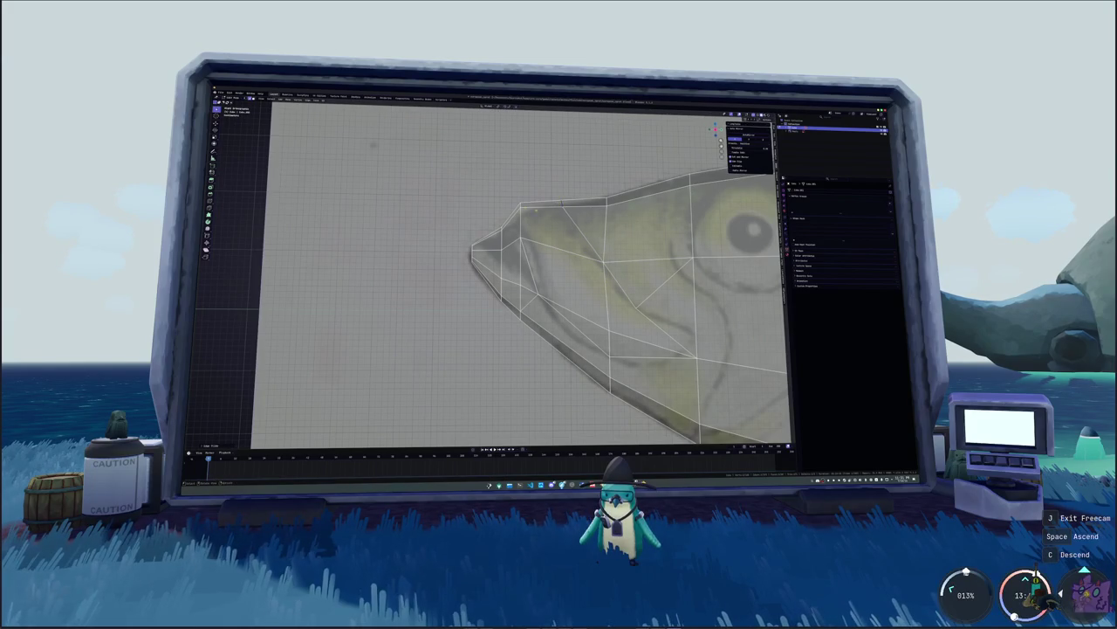
# - Reposition the top, lower and tip snout vertices to match the reference, adjusting the tip vertically
pyautogui.press('g')
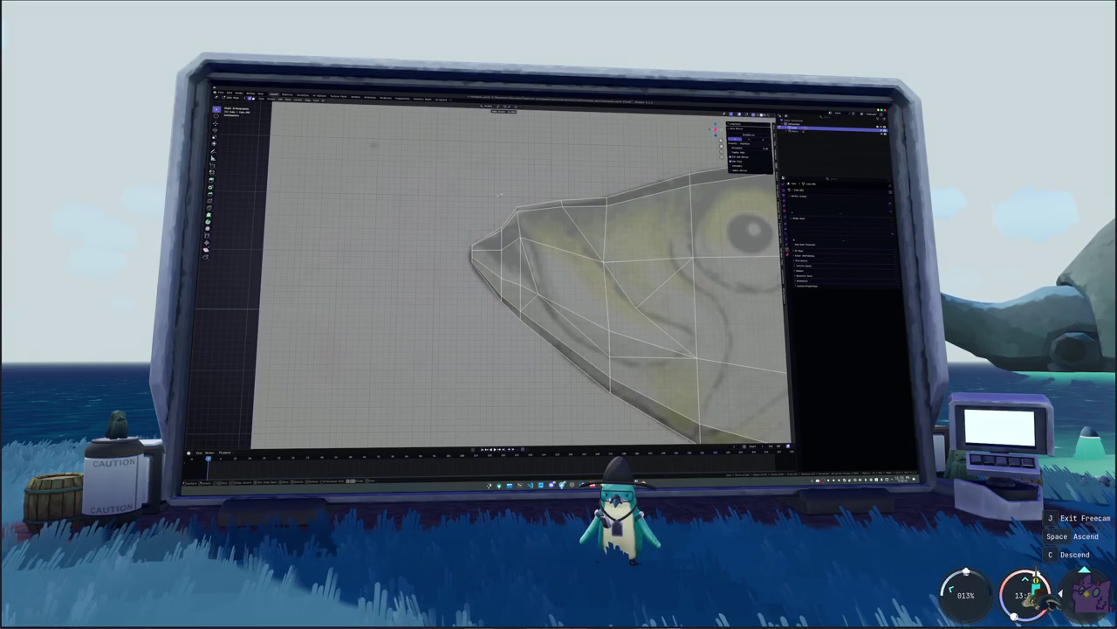
pyautogui.press('Return')
pyautogui.click(521, 237)
pyautogui.press('g')
pyautogui.press('Return')
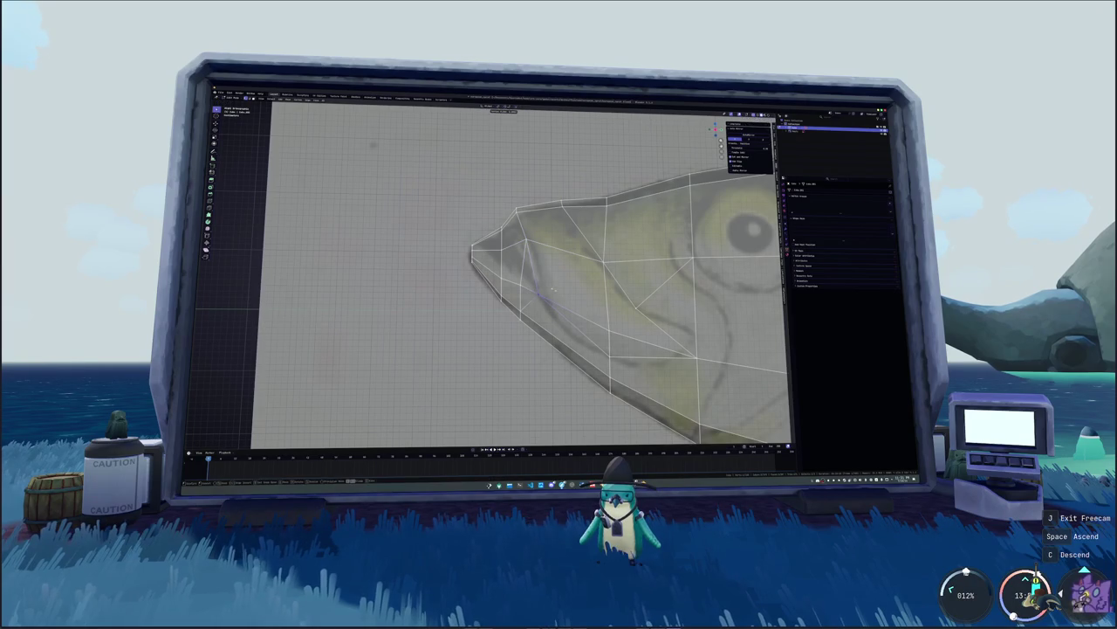
pyautogui.press('KP_6')
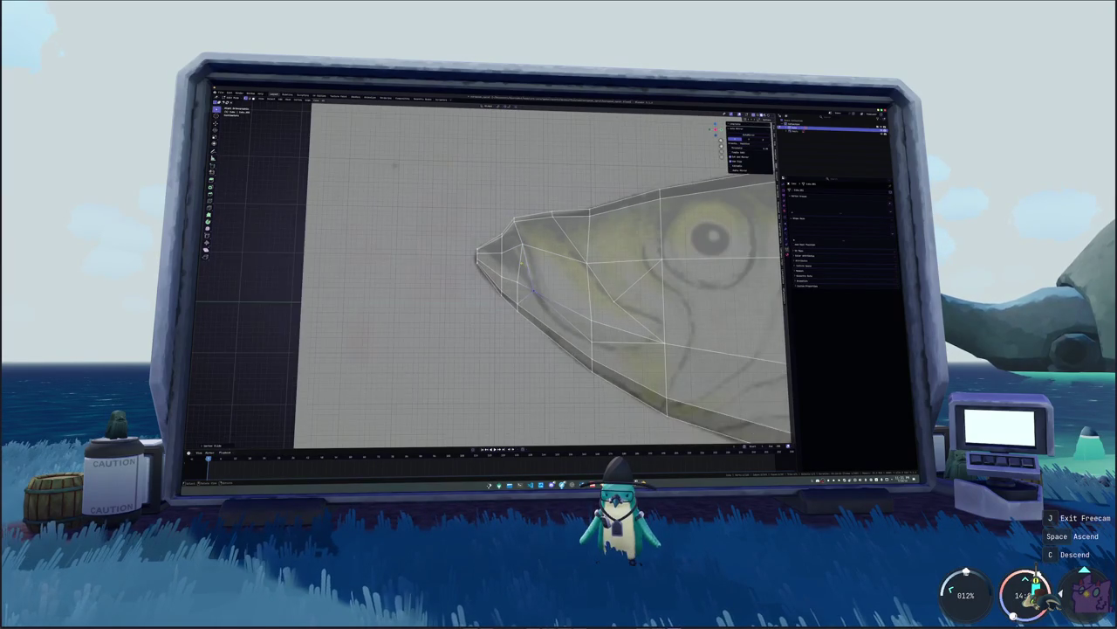
pyautogui.press('KP_4')
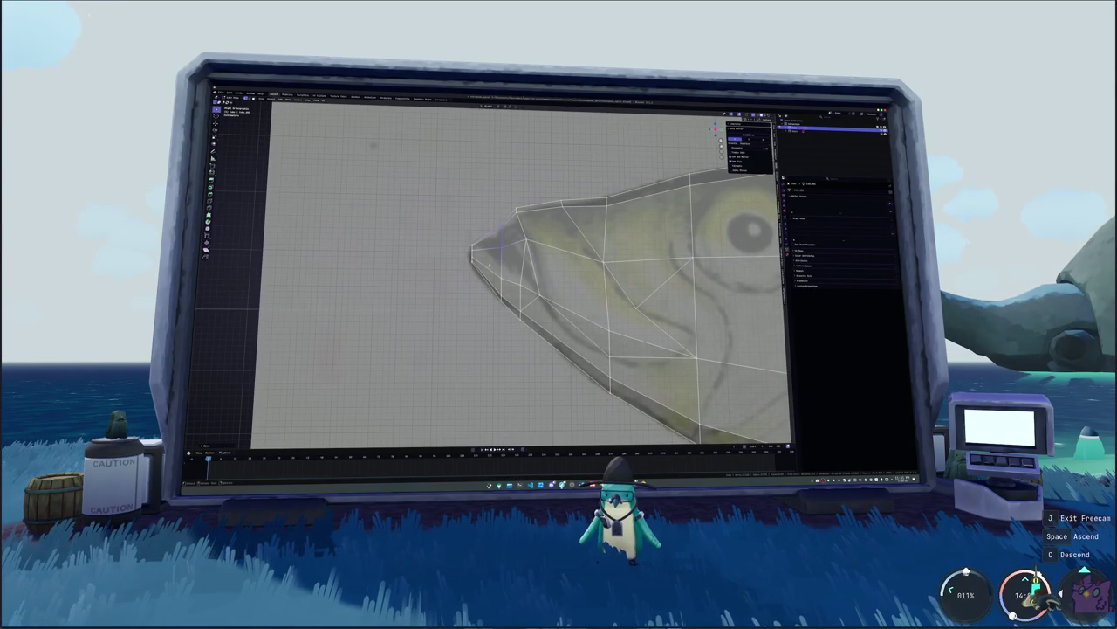
pyautogui.press('g')
pyautogui.press('Return')
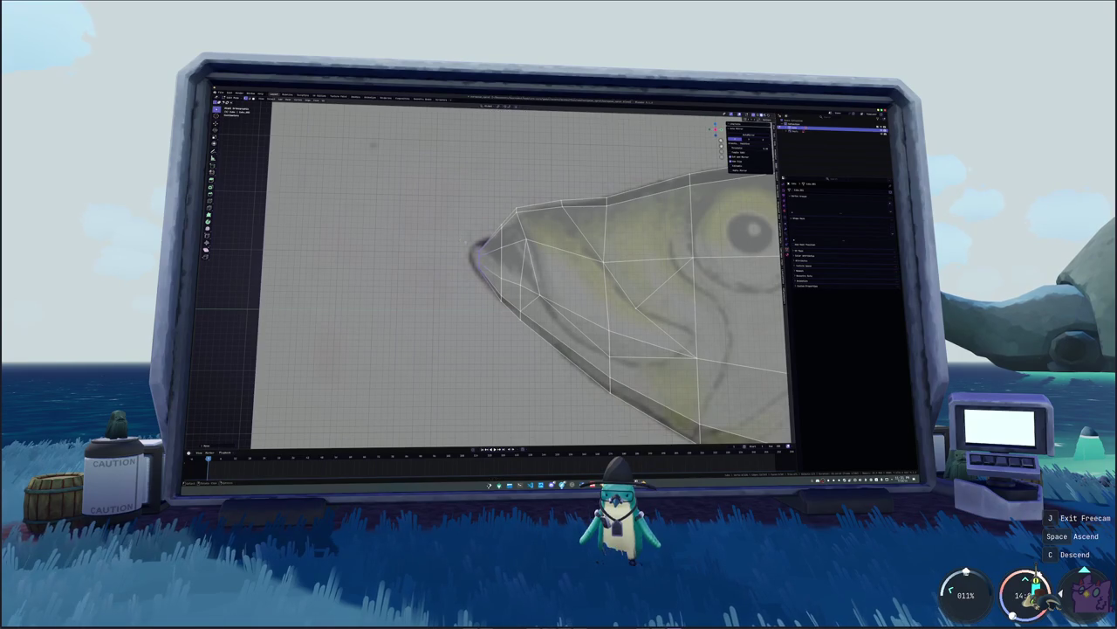
pyautogui.press('g')
pyautogui.press('z')
pyautogui.press('Return')
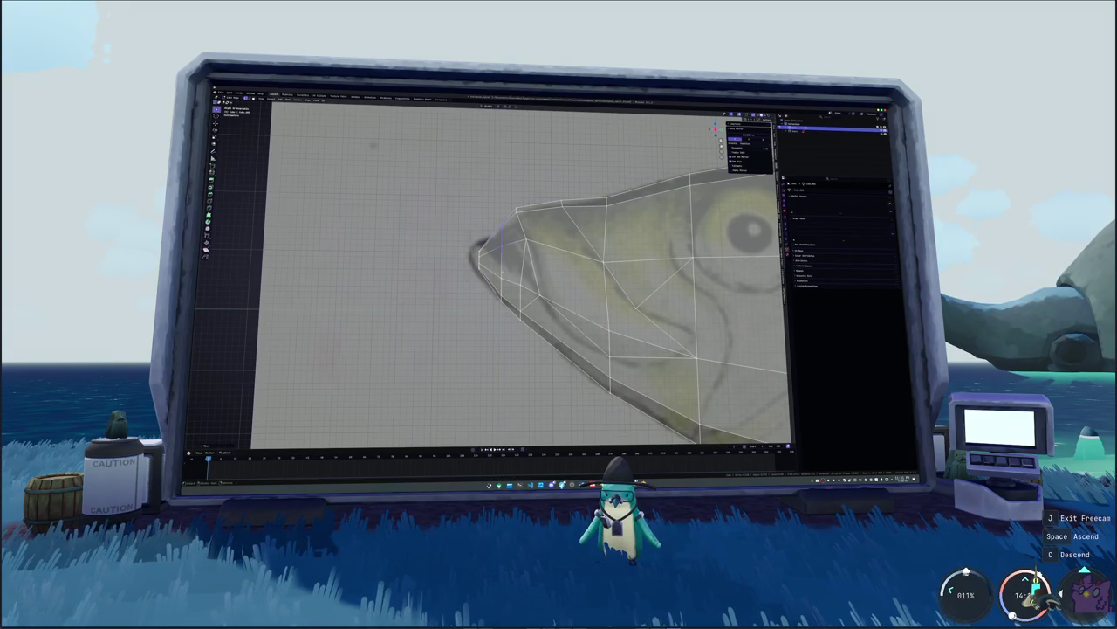
# - Select the strip of faces along the mouth line up to the upper face
pyautogui.press('ctrl+KP_6')
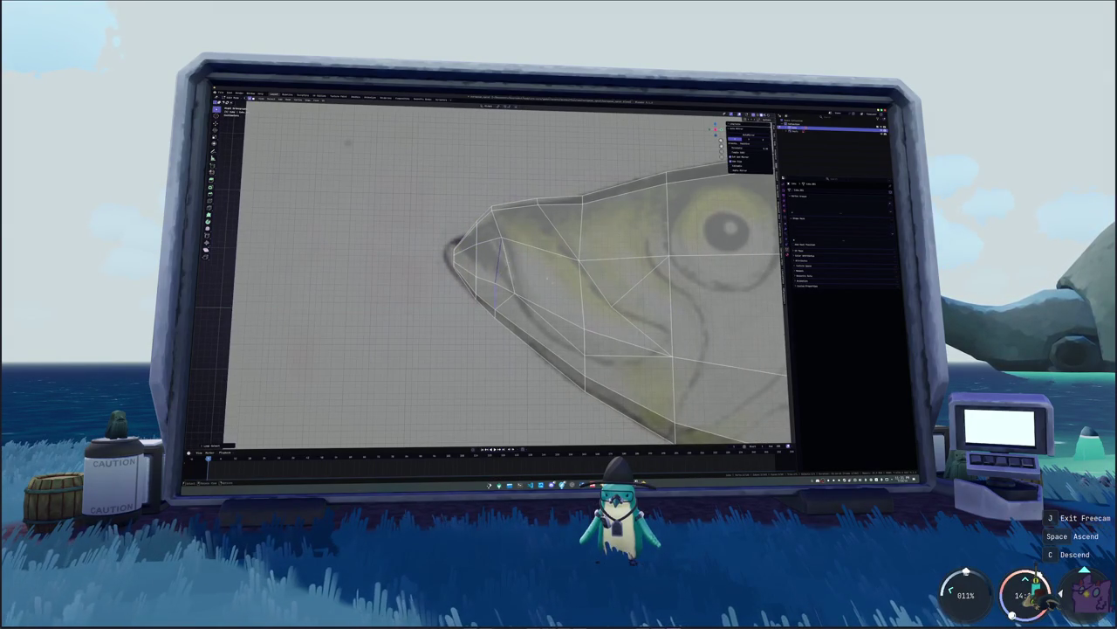
pyautogui.keyDown('shift'); pyautogui.click(633, 345); pyautogui.keyUp('shift')
pyautogui.keyDown('shift'); pyautogui.click(611, 301); pyautogui.keyUp('shift')
pyautogui.keyDown('shift'); pyautogui.click(559, 314); pyautogui.keyUp('shift')
pyautogui.keyDown('shift'); pyautogui.click(528, 231); pyautogui.keyUp('shift')
pyautogui.scroll(-2, 506, 271)
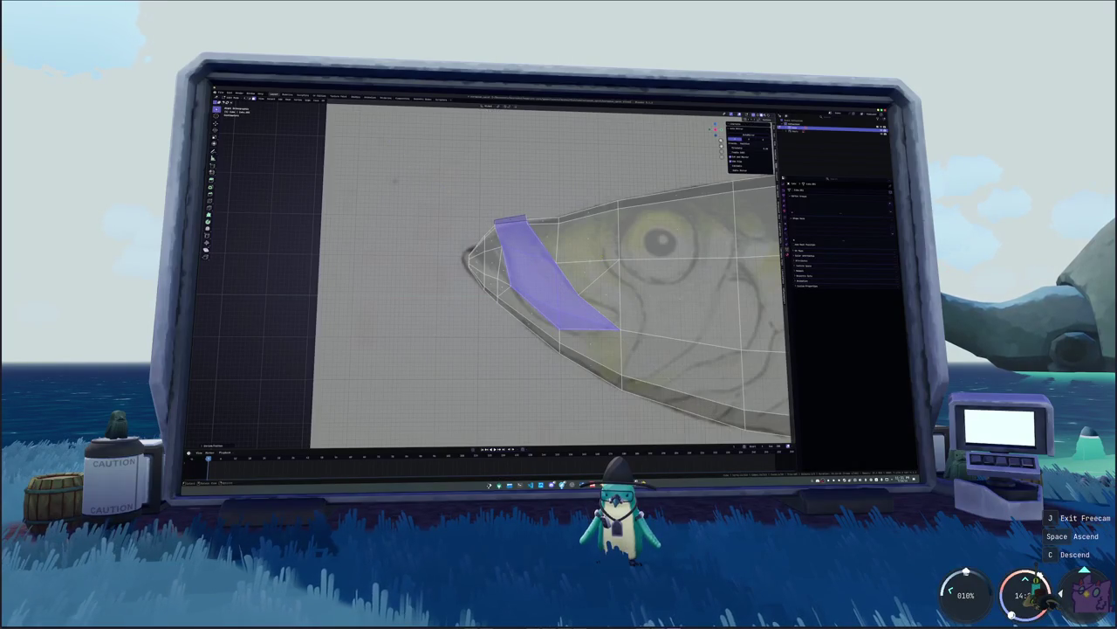
# - Clear the face selection, view the head from the side, and turn on X-ray over the reference
pyautogui.moveTo(603, 254); pyautogui.dragTo(557, 261, button='middle')
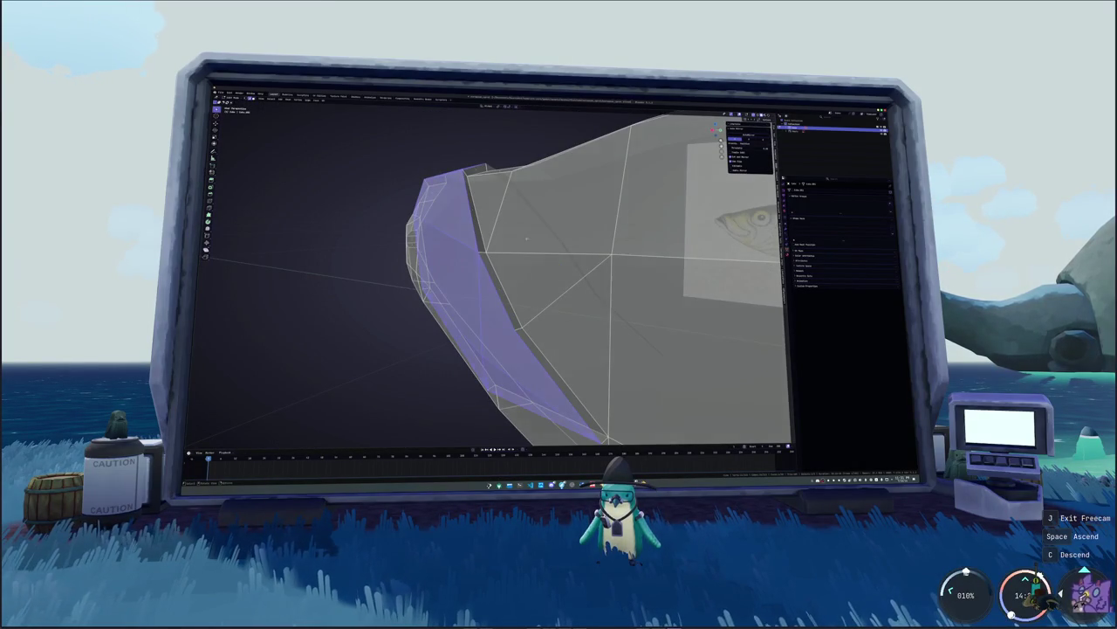
pyautogui.hotkey('alt', 'a')
pyautogui.moveTo(560, 263)
pyautogui.mouseDown(button='middle')
pyautogui.moveTo(524, 262)
pyautogui.moveTo(576, 244)
pyautogui.moveTo(546, 292)
pyautogui.moveTo(524, 288)
pyautogui.mouseUp(button='middle')
pyautogui.scroll(-4, 523, 288)
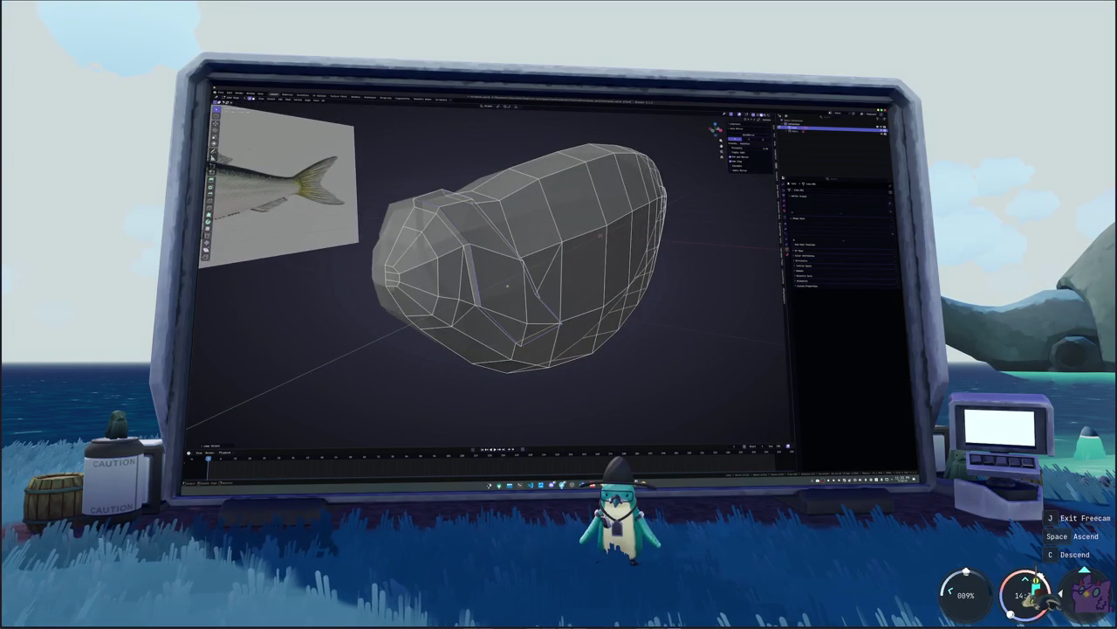
pyautogui.press('KP_1')
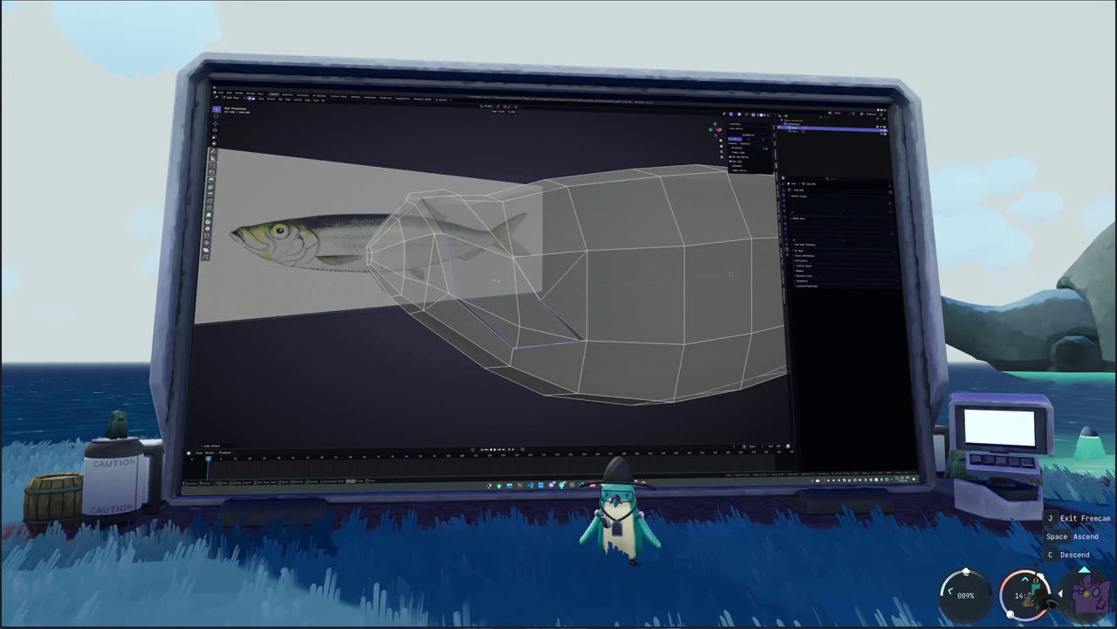
pyautogui.click(470, 282)
pyautogui.moveTo(471, 280)
pyautogui.mouseDown(button='middle')
pyautogui.moveTo(526, 326)
pyautogui.moveTo(509, 307)
pyautogui.moveTo(702, 298)
pyautogui.moveTo(738, 350)
pyautogui.mouseUp(button='middle')
pyautogui.hotkey('alt', 'z')
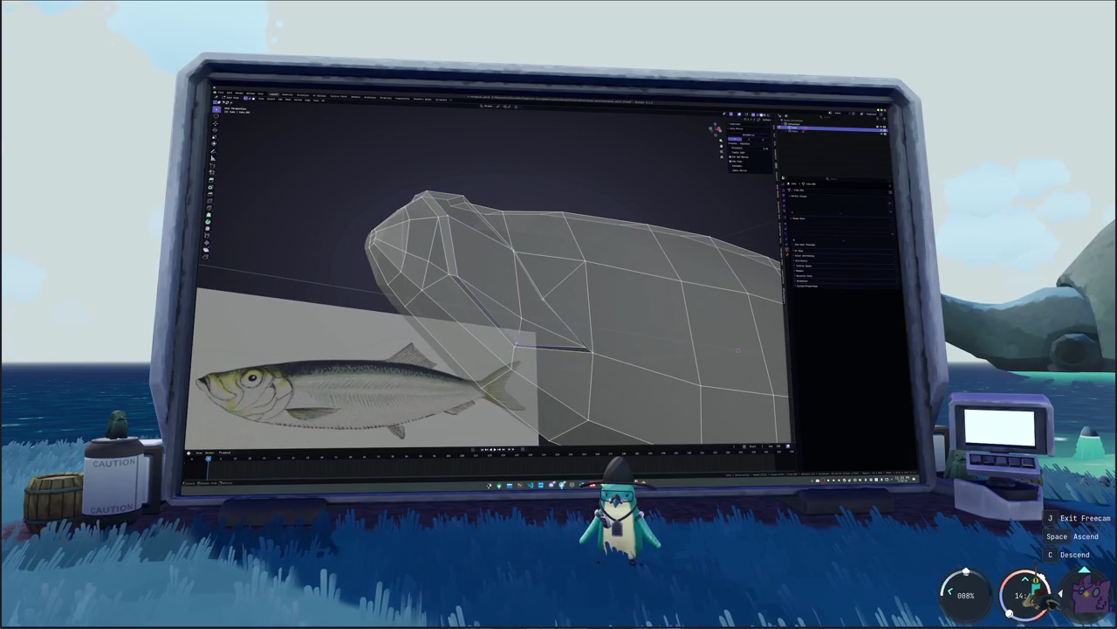
pyautogui.scroll(1, 737, 350)
pyautogui.moveTo(478, 316)
pyautogui.mouseDown(button='middle')
pyautogui.moveTo(446, 289)
pyautogui.moveTo(489, 314)
pyautogui.mouseUp(button='middle')
pyautogui.moveTo(488, 219); pyautogui.dragTo(700, 311, button='middle')
pyautogui.press('Tab')
pyautogui.press('Tab')
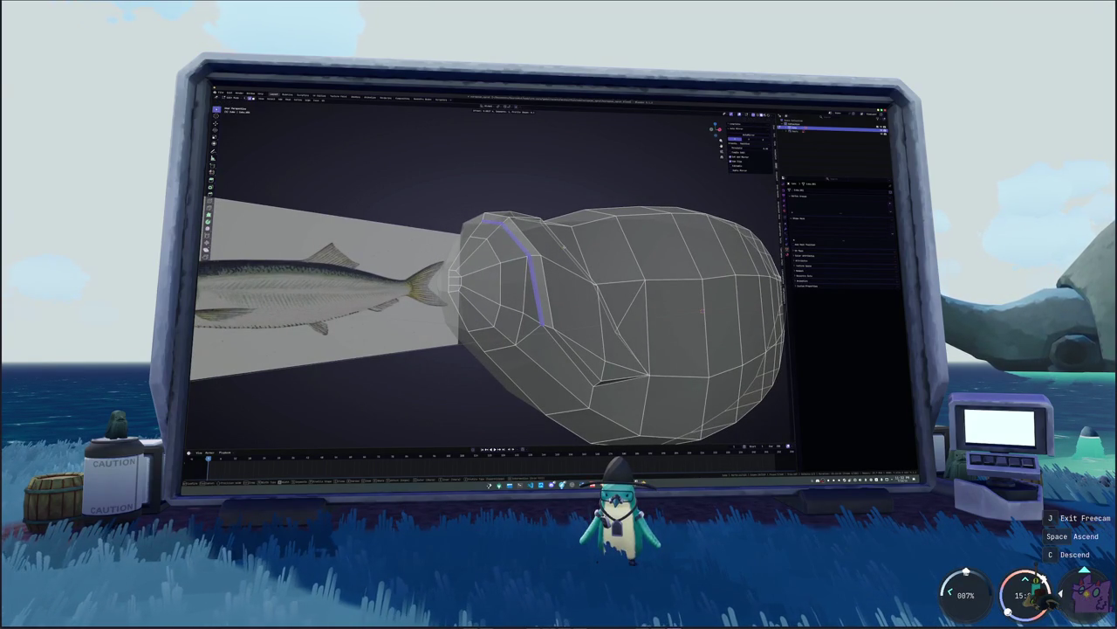
# - Select the edge path along the gill line to the belly, form it into a groove, and turn X-ray off
pyautogui.hotkey('alt', 'a')
pyautogui.moveTo(702, 311)
pyautogui.mouseDown(button='middle')
pyautogui.moveTo(763, 333)
pyautogui.moveTo(735, 327)
pyautogui.mouseUp(button='middle')
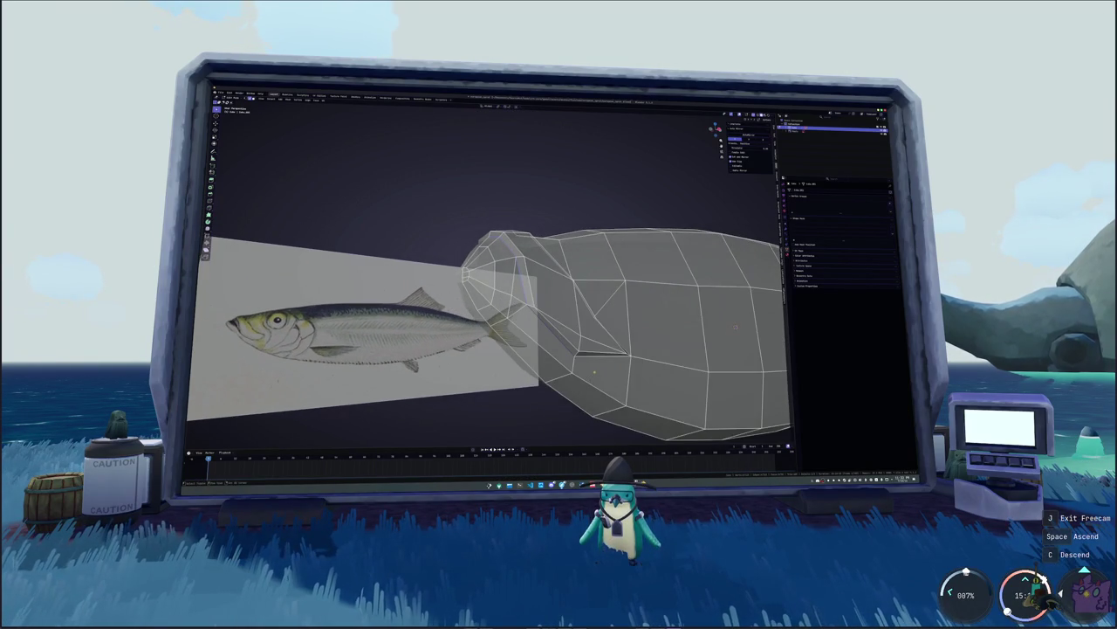
pyautogui.click(616, 356)
pyautogui.keyDown('ctrl'); pyautogui.click(514, 266); pyautogui.keyUp('ctrl')
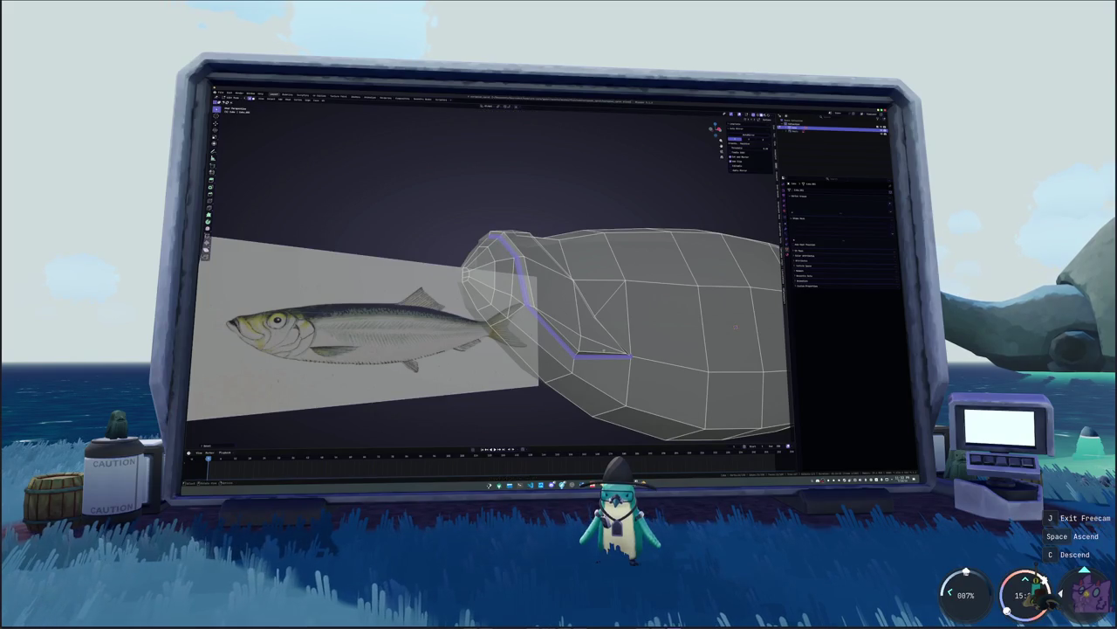
pyautogui.moveTo(621, 359)
pyautogui.mouseDown(button='middle')
pyautogui.moveTo(625, 301)
pyautogui.moveTo(611, 295)
pyautogui.mouseUp(button='middle')
pyautogui.hotkey('alt', 'z')
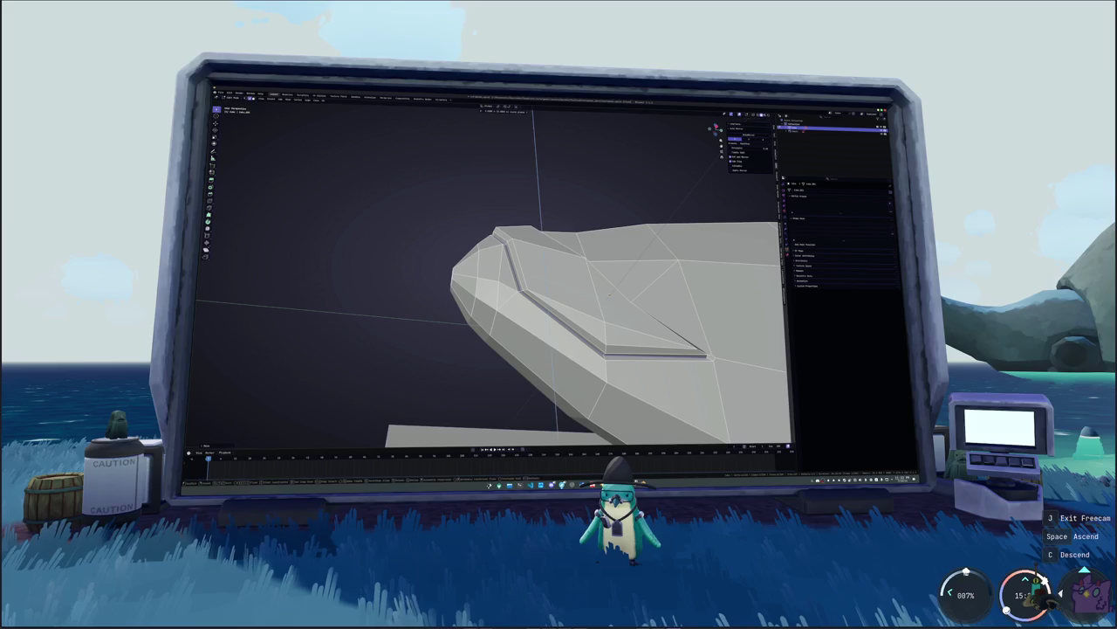
# - Select the face below the groove and cut across it from the notched vertex
pyautogui.scroll(2, 609, 294)
pyautogui.scroll(1, 609, 294)
pyautogui.scroll(3, 609, 294)
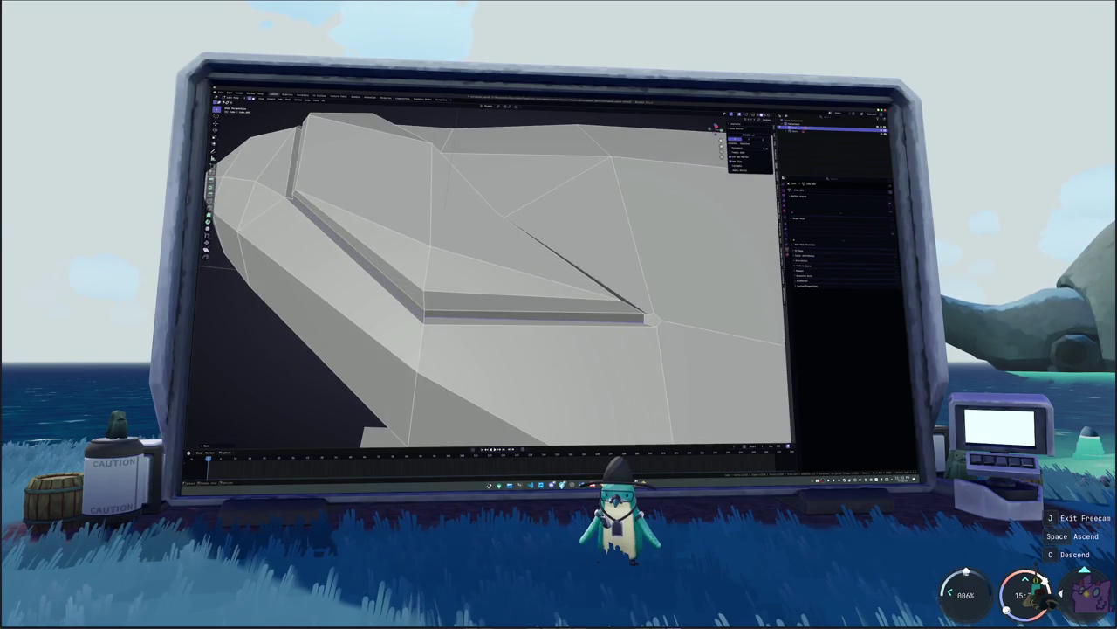
pyautogui.scroll(2, 541, 291)
pyautogui.scroll(2, 541, 291)
pyautogui.scroll(1, 541, 291)
pyautogui.scroll(2, 545, 305)
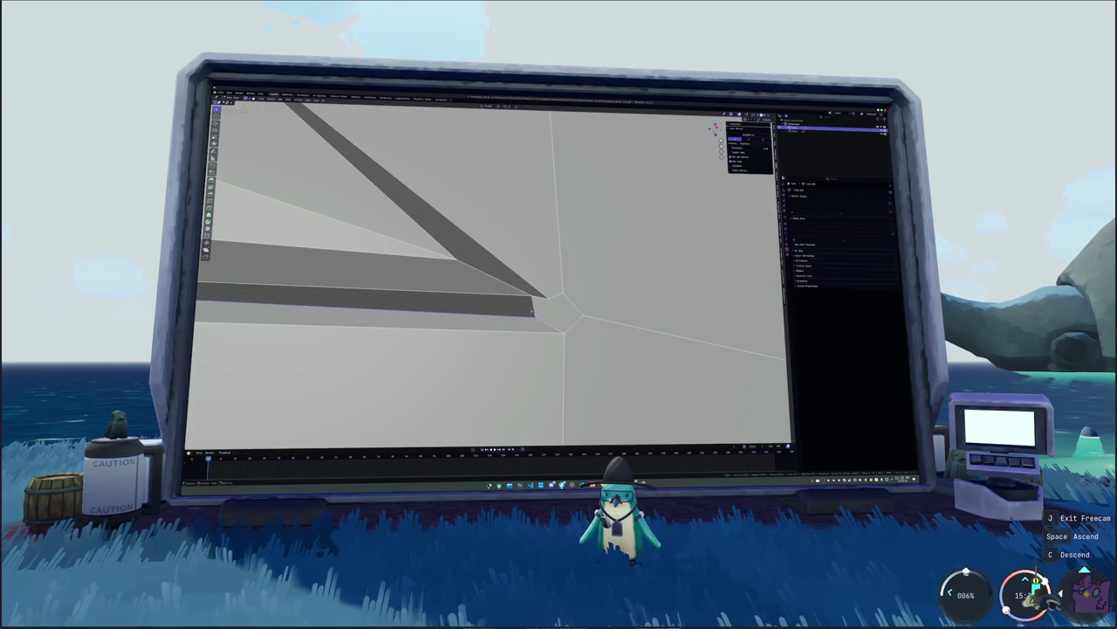
pyautogui.click(551, 319)
pyautogui.moveTo(548, 296); pyautogui.dragTo(455, 309, button='middle')
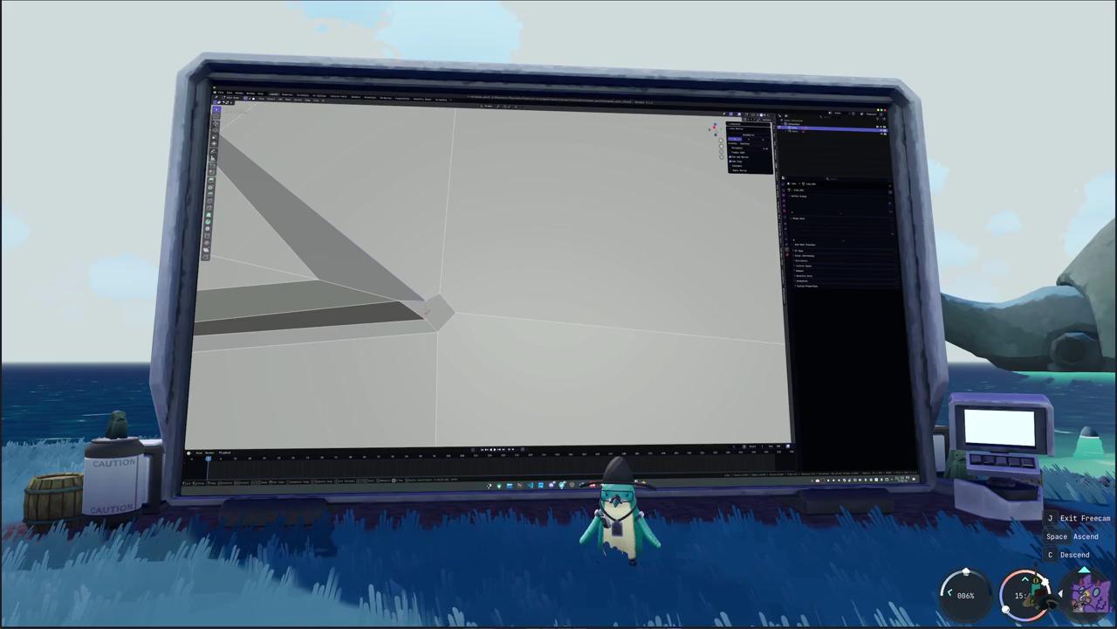
pyautogui.moveTo(455, 309); pyautogui.dragTo(479, 317, button='middle')
pyautogui.click(527, 308)
pyautogui.click(563, 307)
pyautogui.press('Return')
# - Merge the vertices at the notched corner and reposition the diagonal groove's end vertex
pyautogui.moveTo(532, 310)
pyautogui.mouseDown(button='middle')
pyautogui.moveTo(558, 316)
pyautogui.moveTo(524, 305)
pyautogui.moveTo(542, 310)
pyautogui.mouseUp(button='middle')
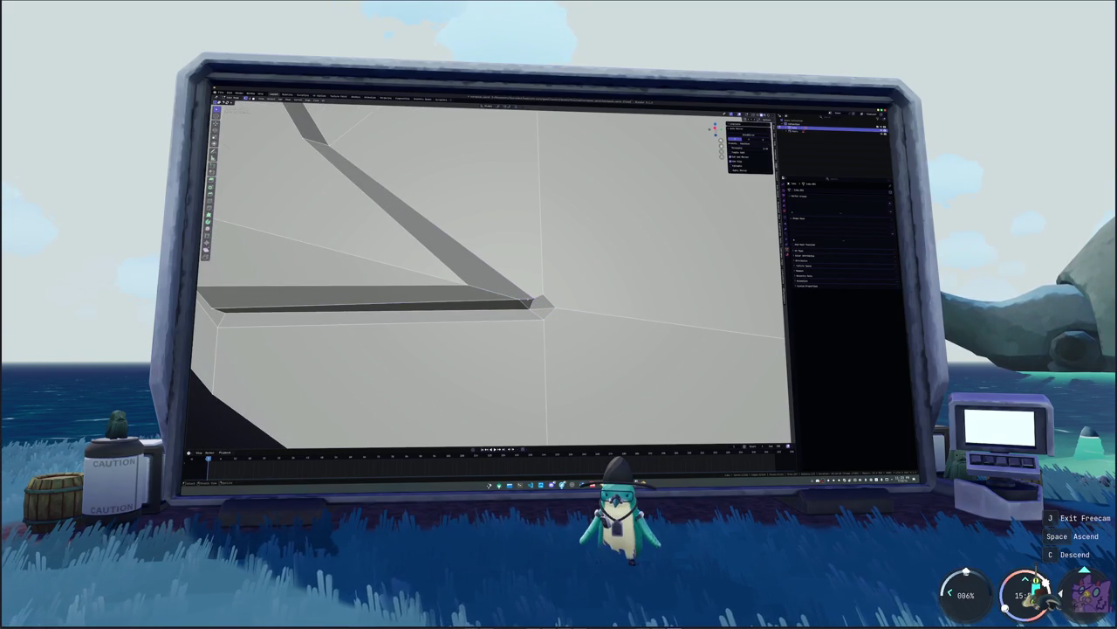
pyautogui.press('m')
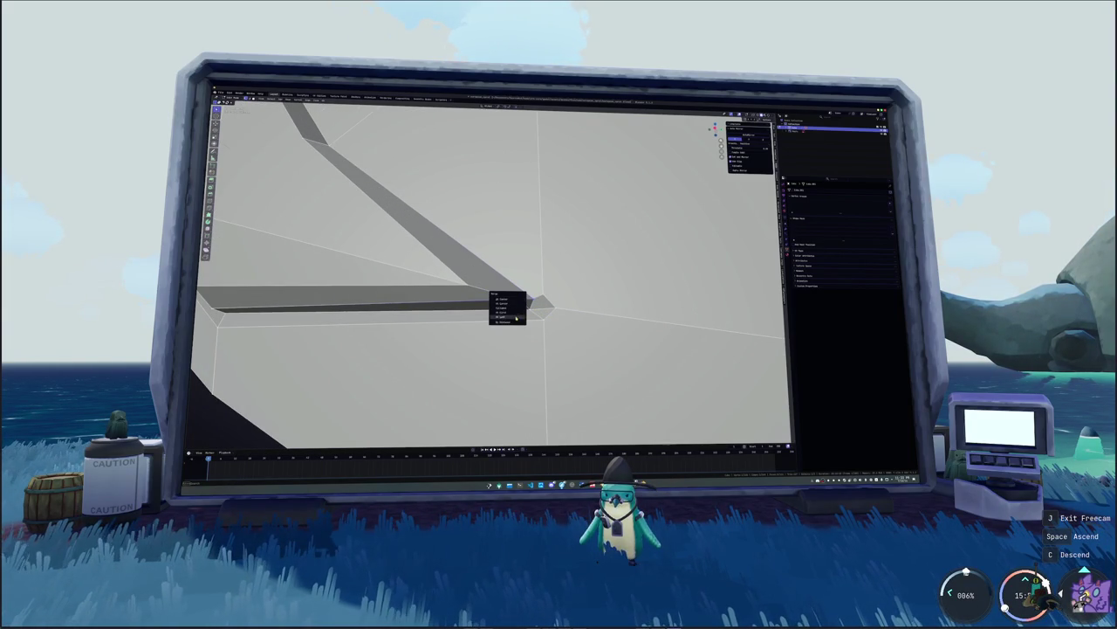
pyautogui.click(515, 316)
pyautogui.press('g')
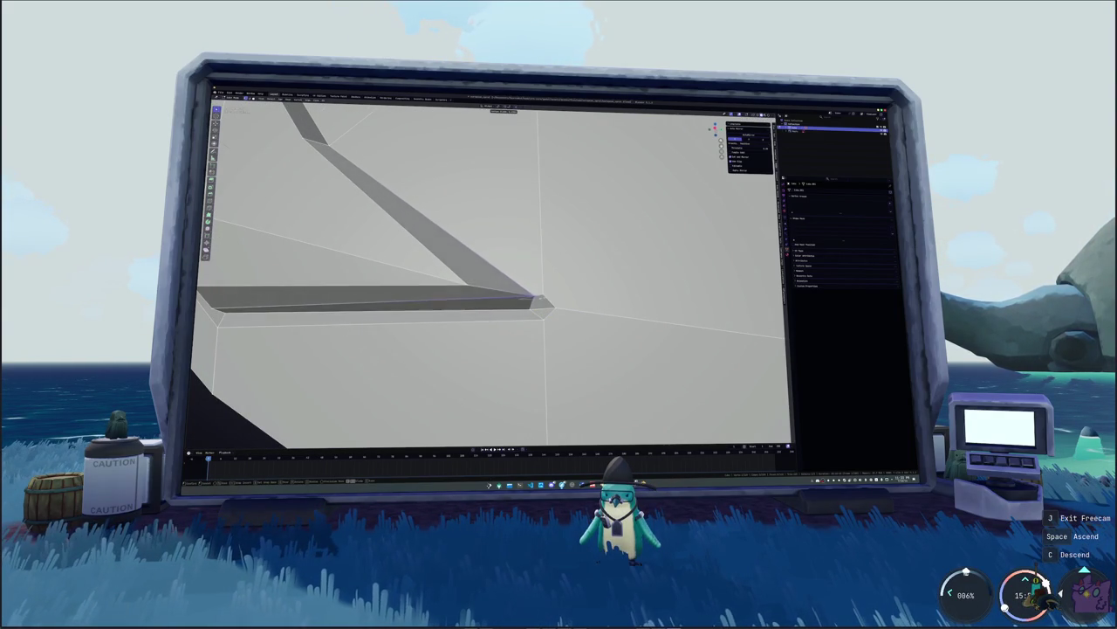
pyautogui.press('Return')
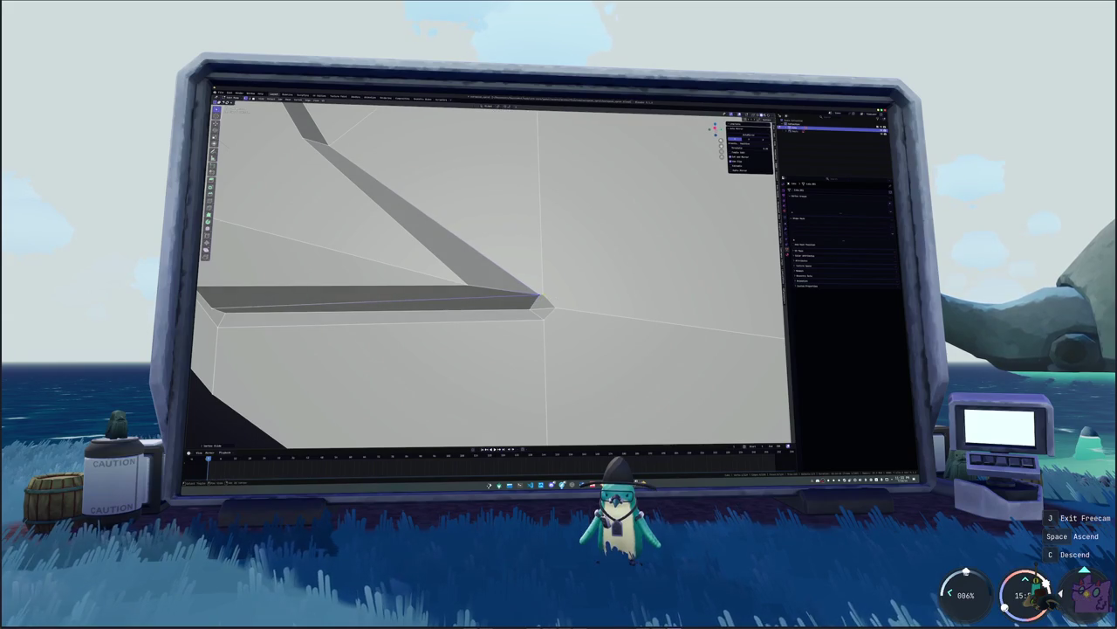
# - Select the inner face beside the mouth groove and bring the mesh into a flat side view
pyautogui.moveTo(524, 293); pyautogui.dragTo(559, 300, button='middle')
pyautogui.scroll(-3, 554, 330)
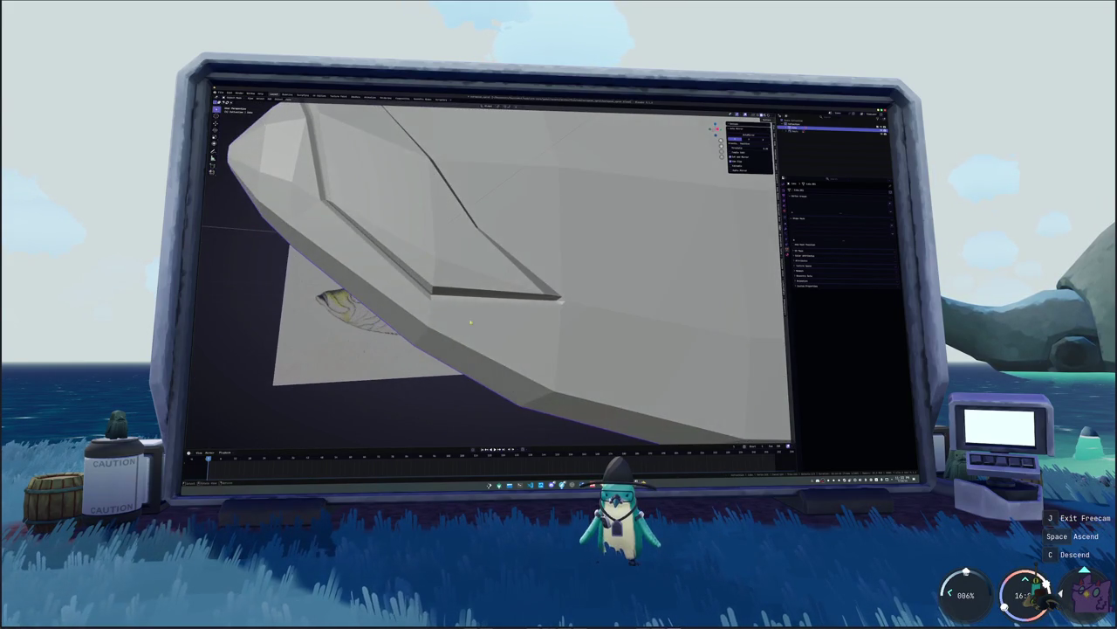
pyautogui.click(524, 284)
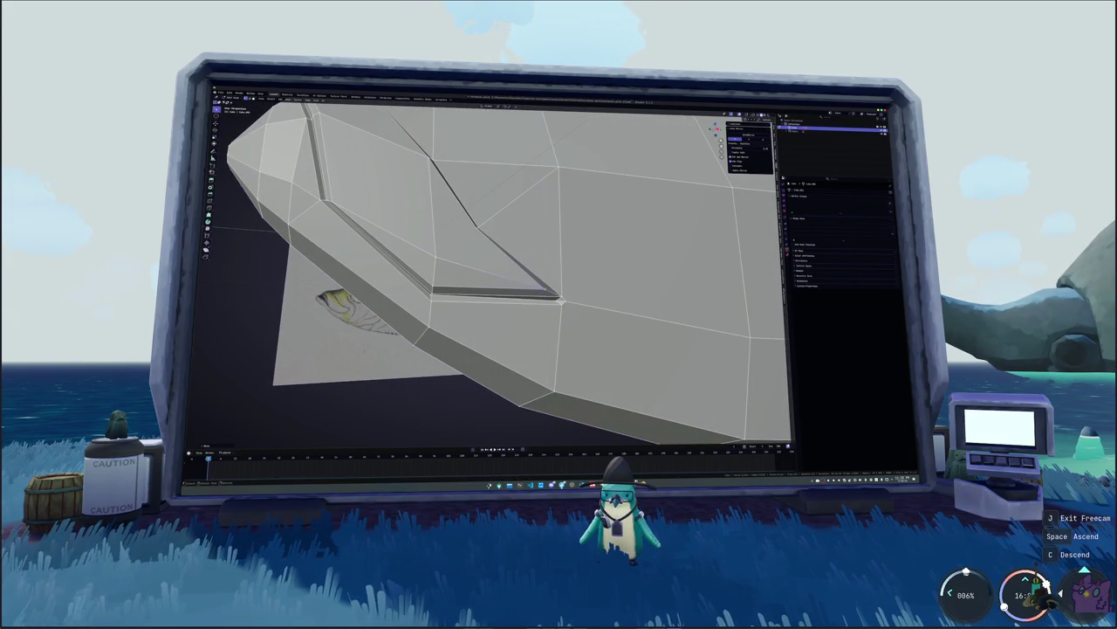
pyautogui.scroll(-3, 524, 288)
pyautogui.moveTo(524, 288)
pyautogui.mouseDown(button='middle')
pyautogui.moveTo(515, 301)
pyautogui.moveTo(542, 288)
pyautogui.moveTo(488, 305)
pyautogui.mouseUp(button='middle')
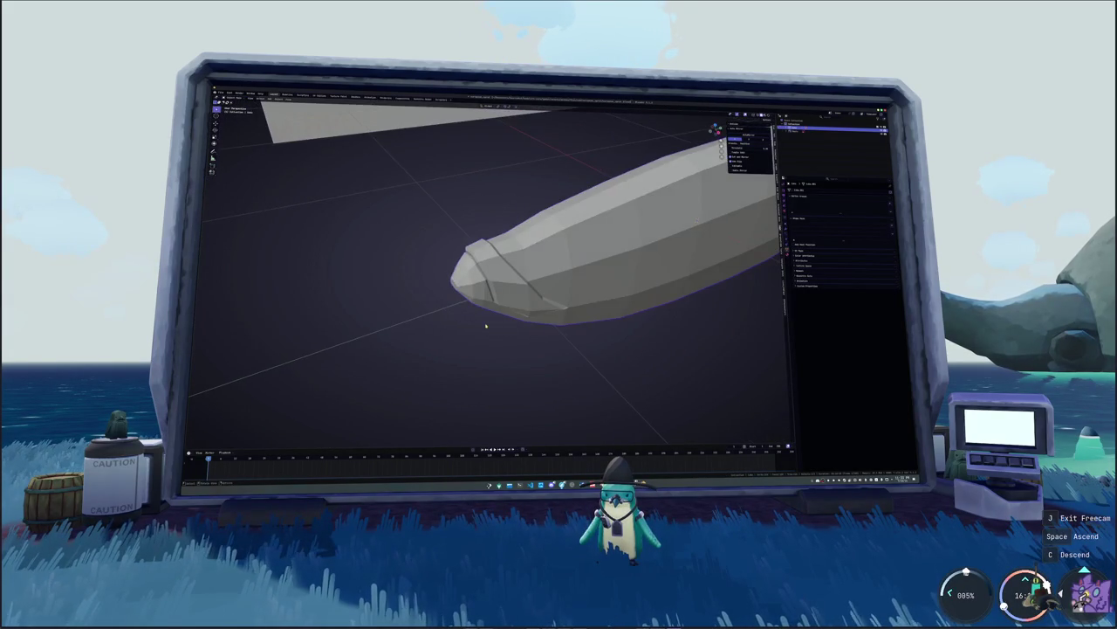
pyautogui.scroll(5, 489, 305)
pyautogui.press('KP_3')
# - Turn on X-ray over the reference and orbit out of the flat side view
pyautogui.hotkey('alt', 'z')
pyautogui.scroll(-2, 487, 326)
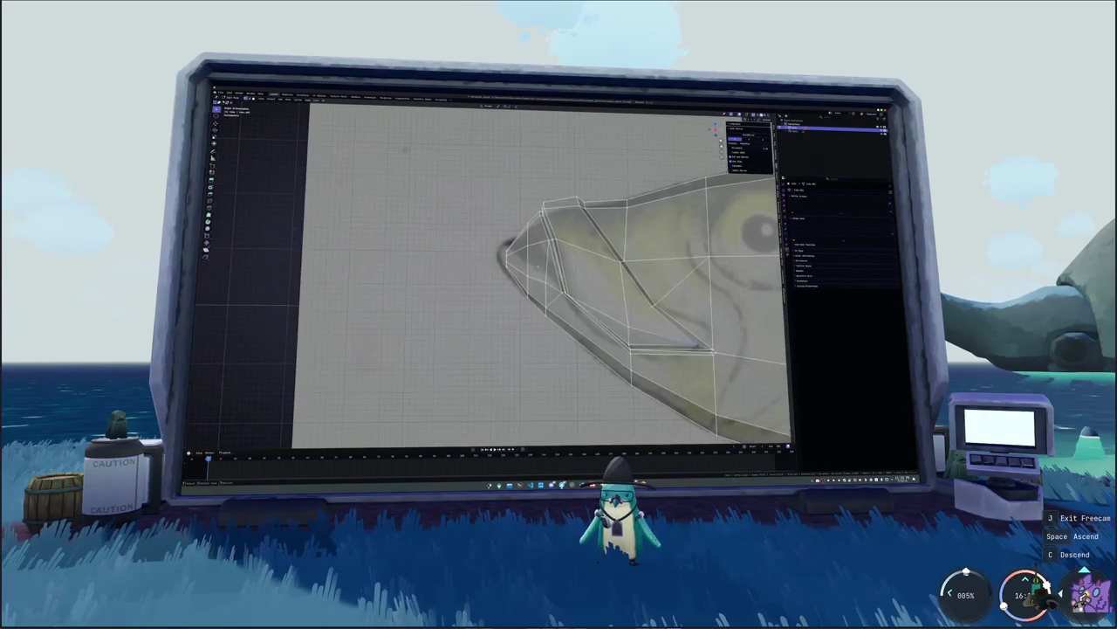
pyautogui.moveTo(486, 327); pyautogui.dragTo(488, 276, button='middle')
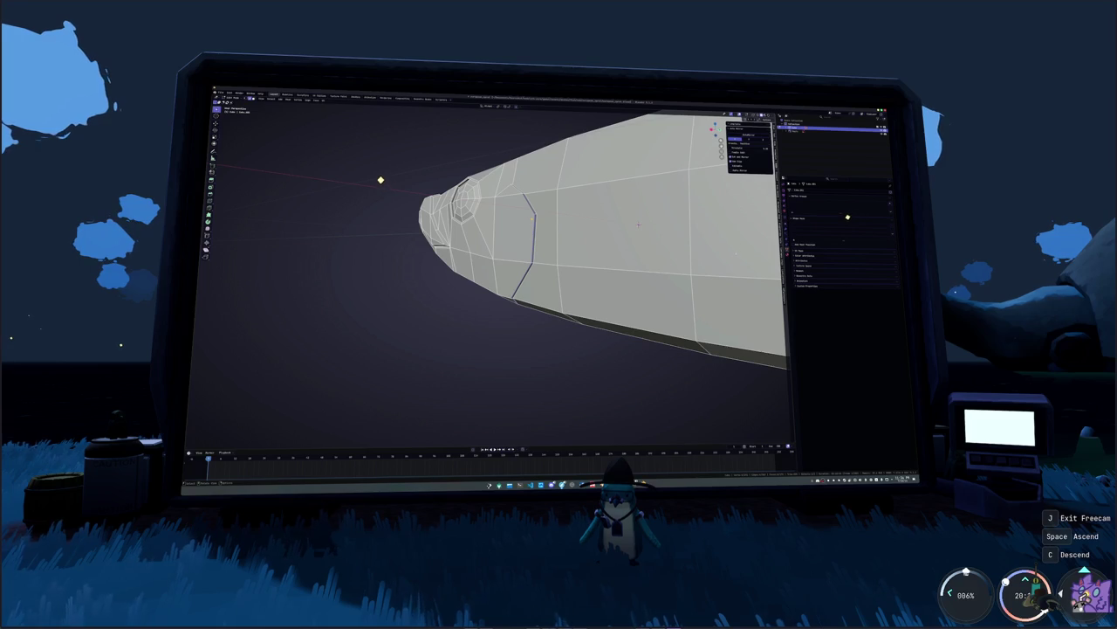
# - Shift the selected gill edge along the X axis and inspect the head from several angles
pyautogui.moveTo(368, 149); pyautogui.dragTo(297, 158, button='middle')
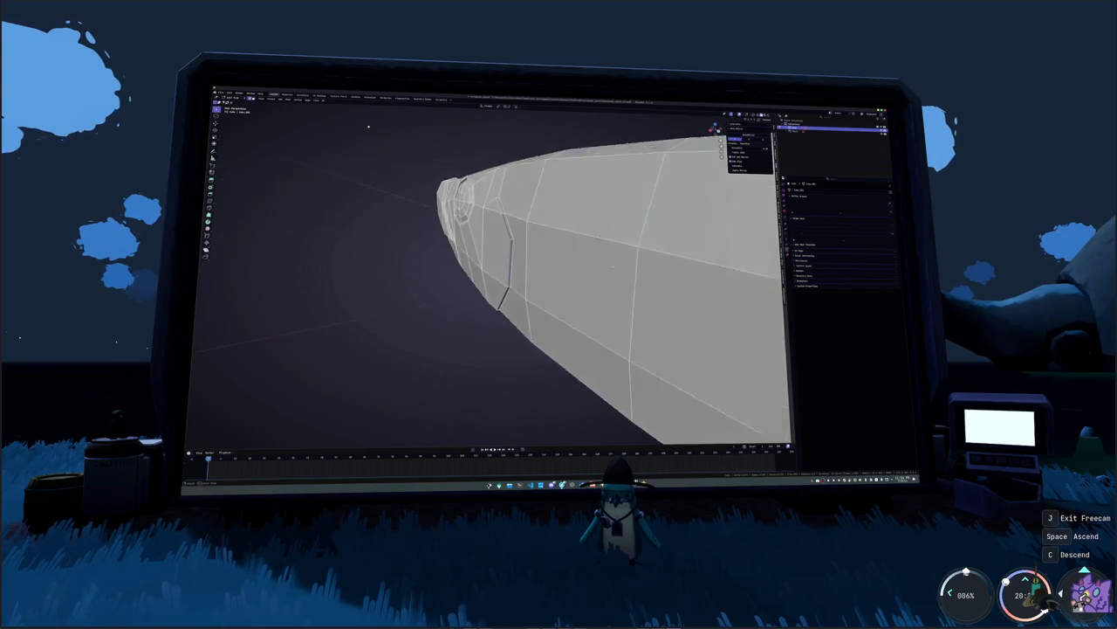
pyautogui.press('g')
pyautogui.press('x')
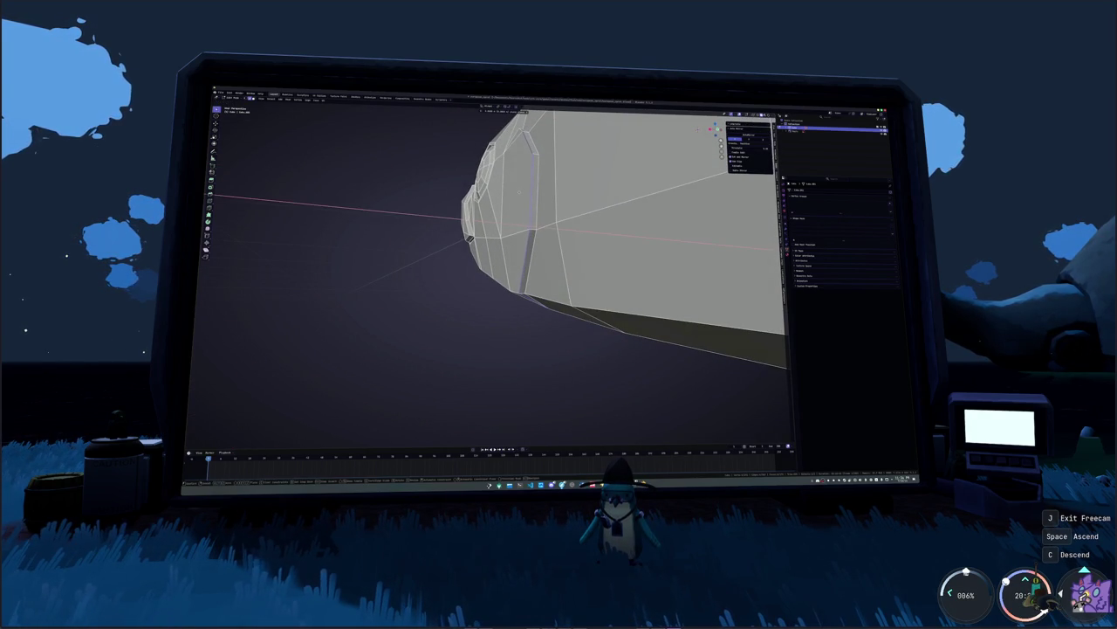
pyautogui.press('Return')
pyautogui.moveTo(519, 191); pyautogui.dragTo(472, 209, button='middle')
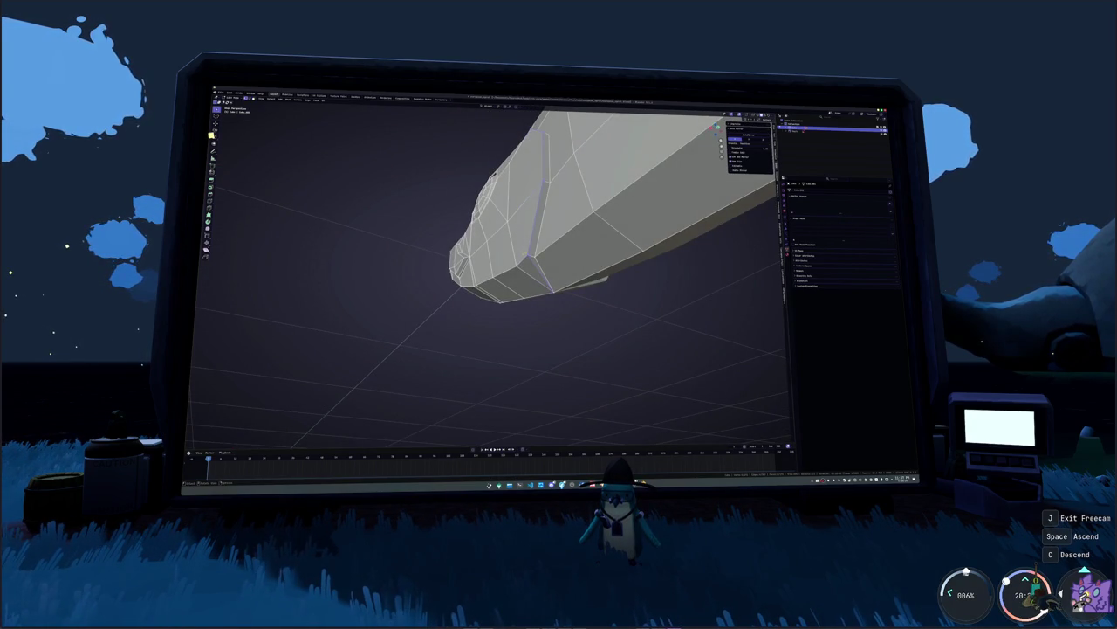
pyautogui.moveTo(523, 253); pyautogui.dragTo(549, 255, button='middle')
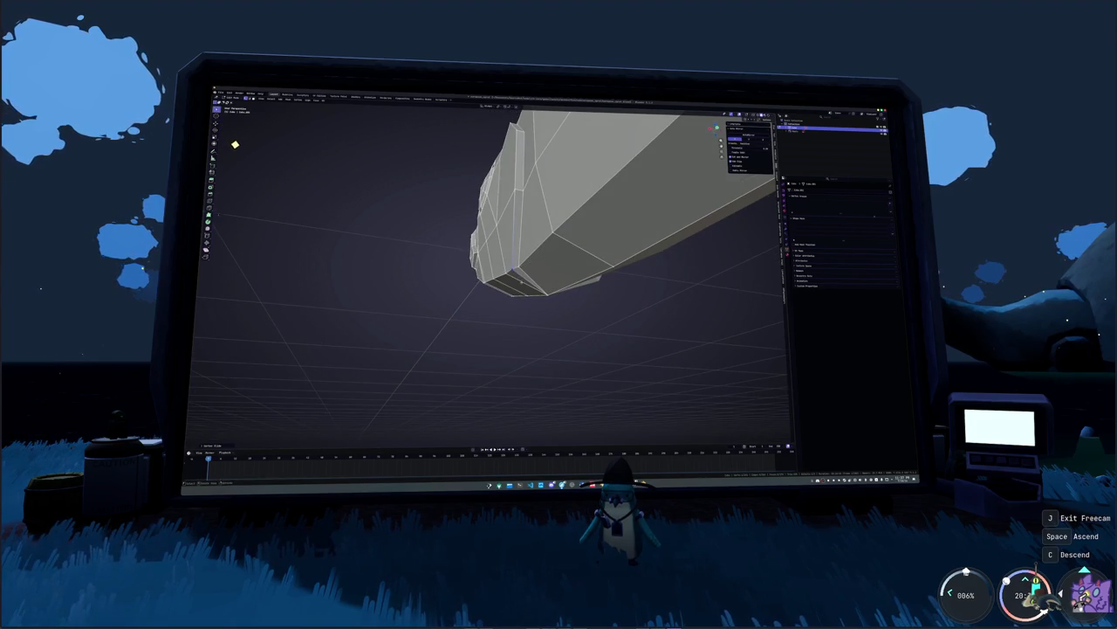
pyautogui.press('KP_1')
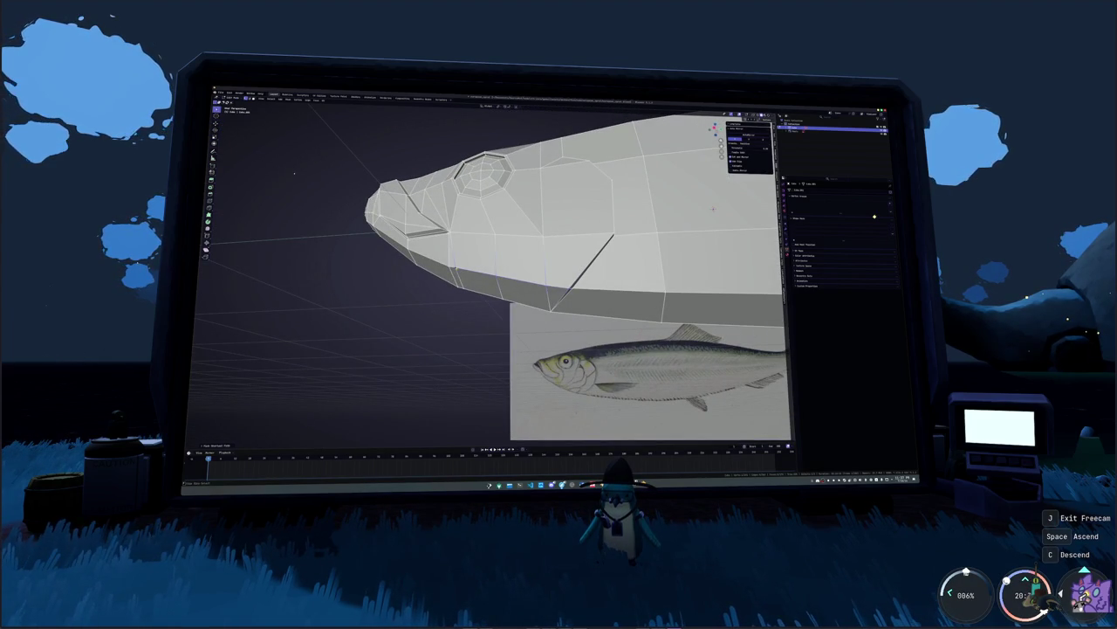
pyautogui.moveTo(712, 209); pyautogui.dragTo(661, 265, button='middle')
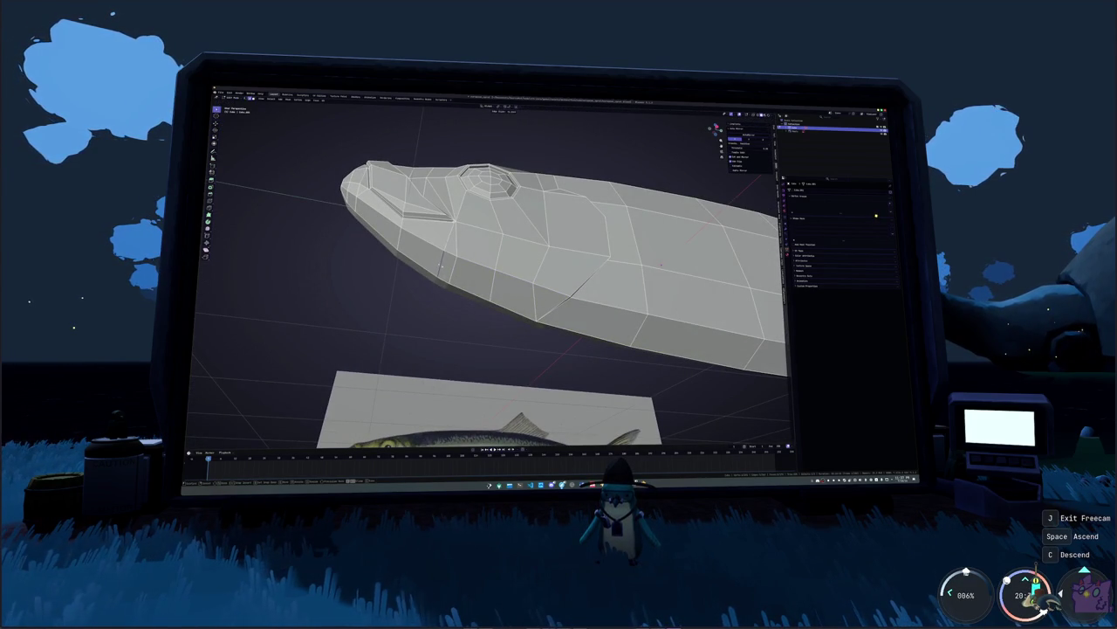
pyautogui.moveTo(661, 265)
pyautogui.mouseDown(button='middle')
pyautogui.moveTo(632, 256)
pyautogui.moveTo(416, 282)
pyautogui.moveTo(417, 304)
pyautogui.mouseUp(button='middle')
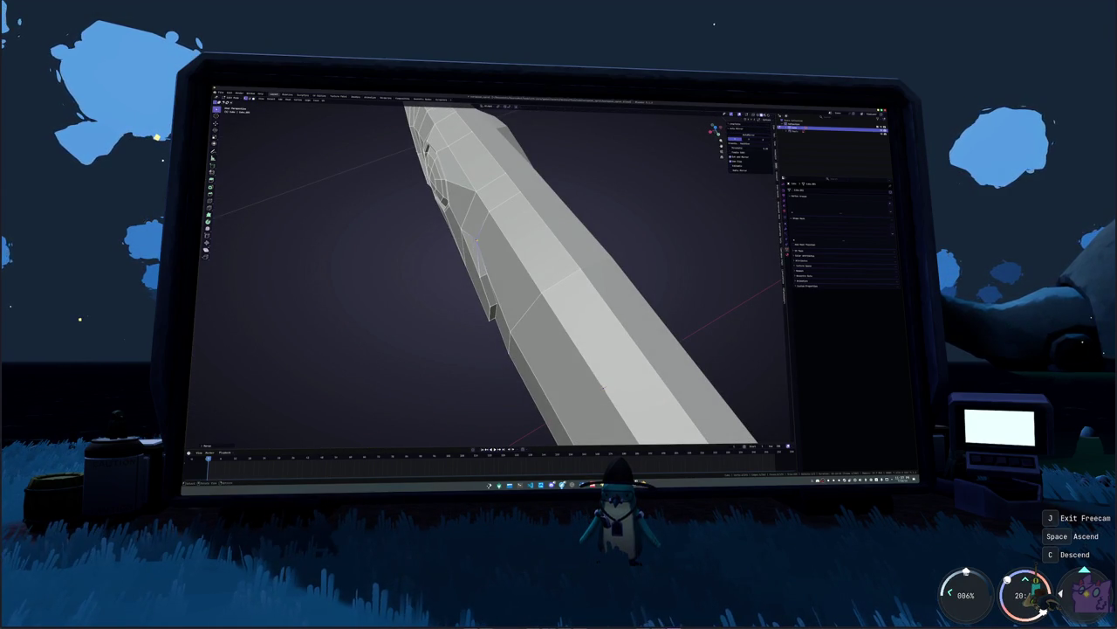
pyautogui.moveTo(468, 231)
pyautogui.mouseDown(button='middle')
pyautogui.moveTo(480, 207)
pyautogui.moveTo(530, 224)
pyautogui.moveTo(620, 218)
pyautogui.moveTo(587, 155)
pyautogui.mouseUp(button='middle')
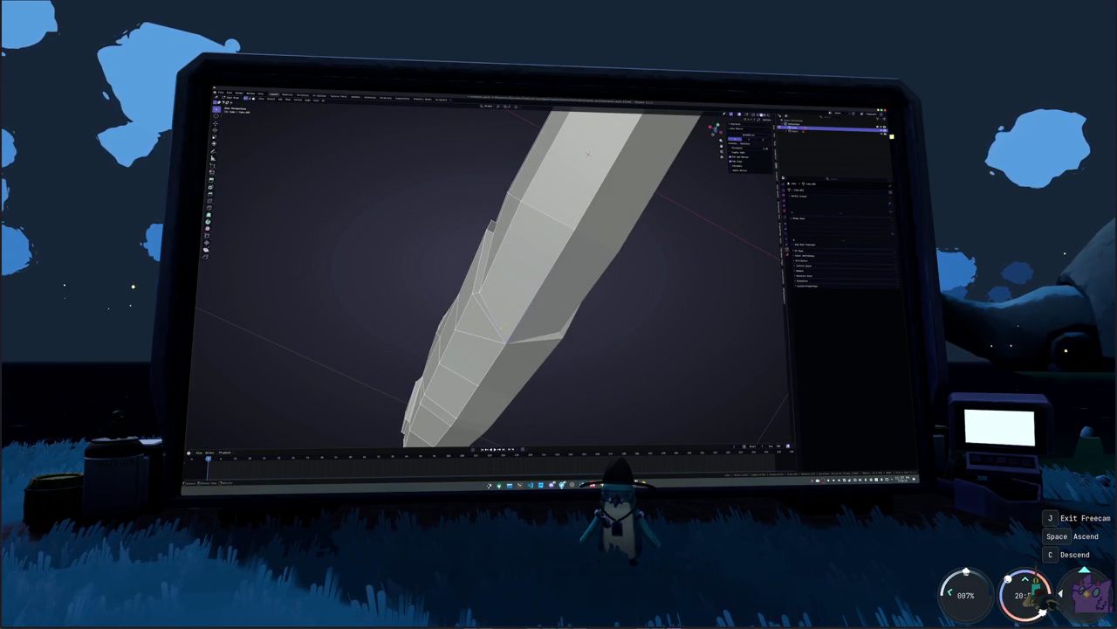
# - With X-ray on, merge the stray vertices into one and check the result in Object Mode
pyautogui.hotkey('alt', 'z')
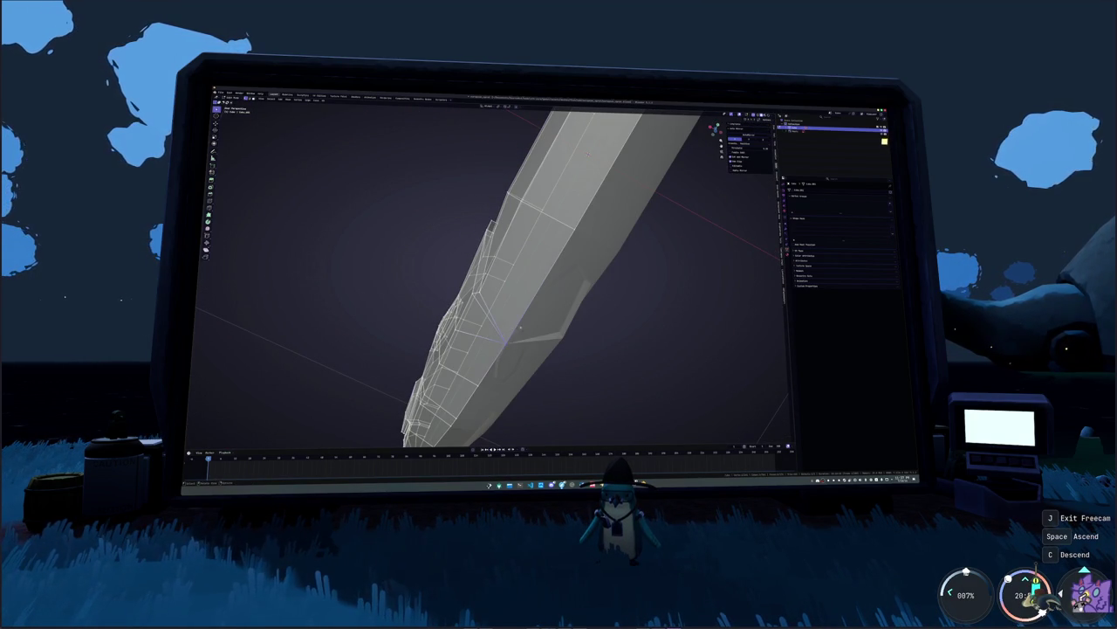
pyautogui.press('m')
pyautogui.click(525, 330)
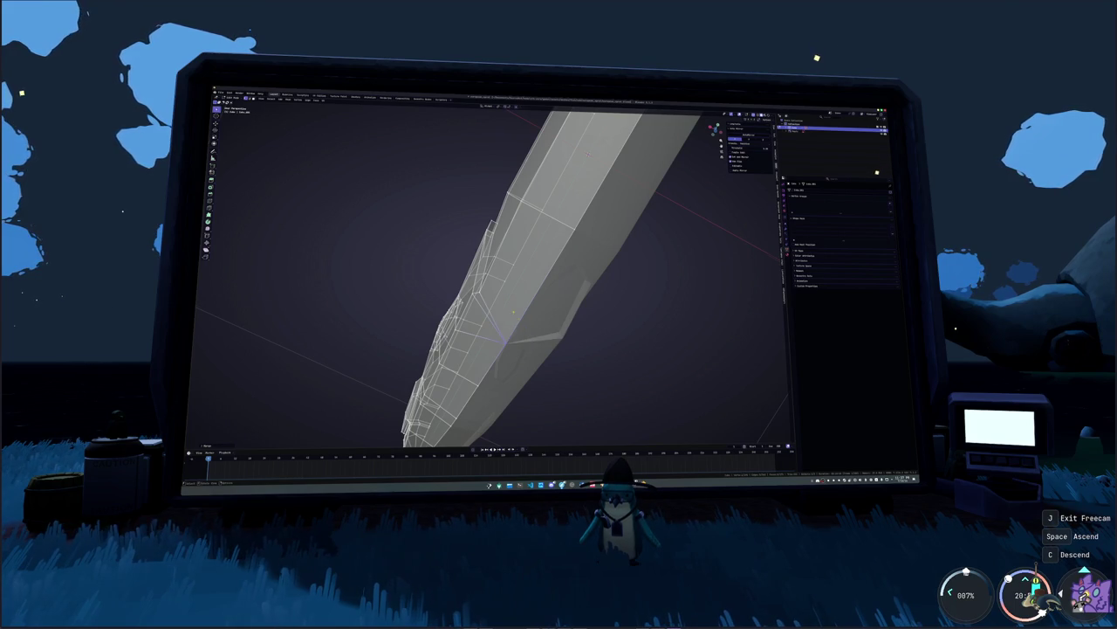
pyautogui.press('Tab')
pyautogui.moveTo(513, 312)
pyautogui.mouseDown(button='middle')
pyautogui.moveTo(611, 232)
pyautogui.moveTo(558, 262)
pyautogui.moveTo(551, 320)
pyautogui.moveTo(711, 289)
pyautogui.mouseUp(button='middle')
pyautogui.press('Tab')
pyautogui.scroll(-5, 558, 262)
pyautogui.scroll(5, 551, 320)
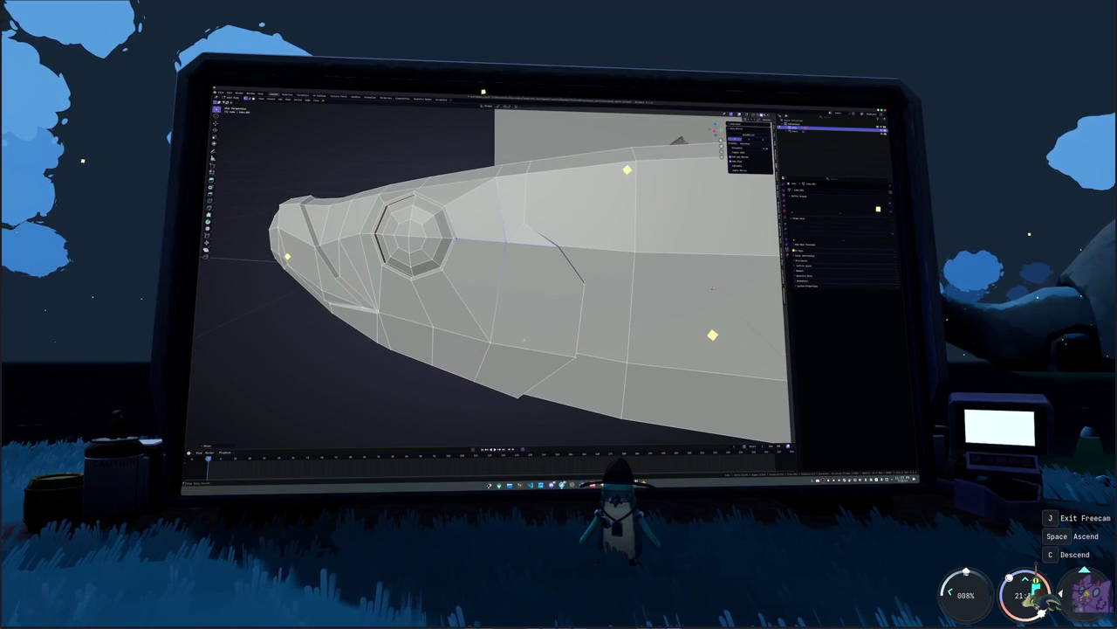
# - Grab and rotate the selected geometry, then compare it to the reference in side view with X-ray
pyautogui.moveTo(712, 289)
pyautogui.mouseDown(button='middle')
pyautogui.moveTo(658, 288)
pyautogui.moveTo(670, 303)
pyautogui.mouseUp(button='middle')
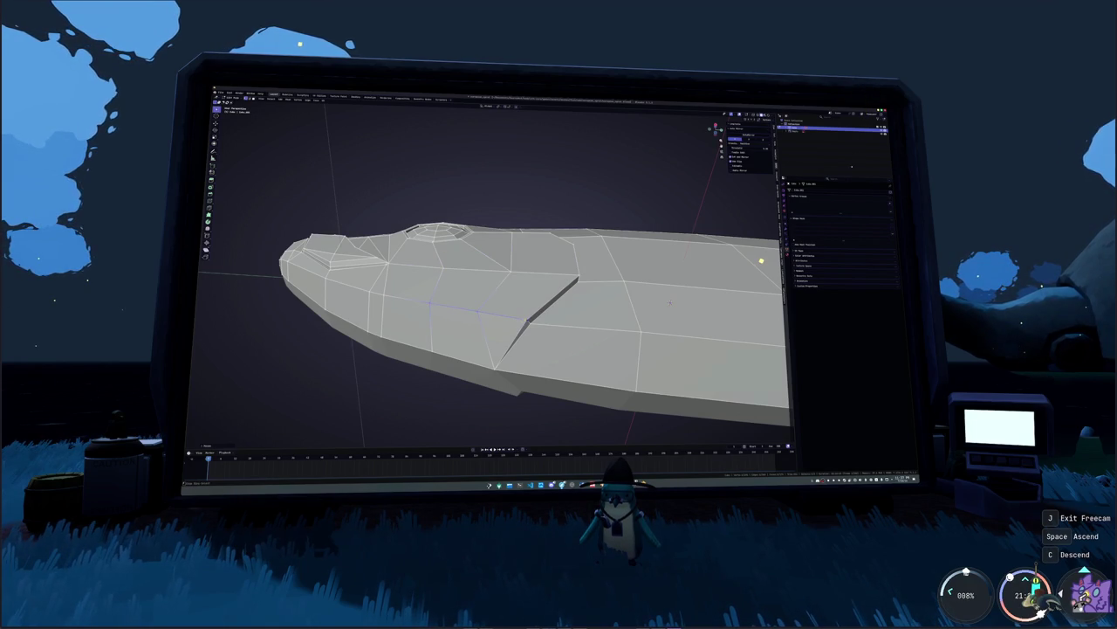
pyautogui.moveTo(670, 303); pyautogui.dragTo(663, 312, button='middle')
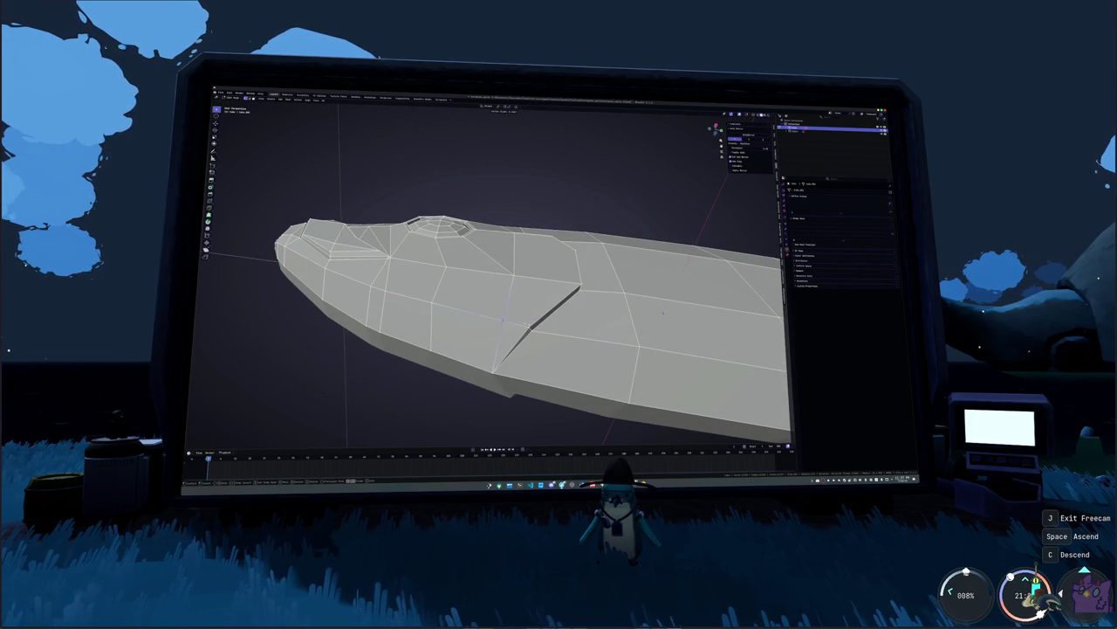
pyautogui.moveTo(662, 313)
pyautogui.mouseDown(button='middle')
pyautogui.moveTo(666, 304)
pyautogui.moveTo(692, 334)
pyautogui.moveTo(643, 294)
pyautogui.moveTo(674, 297)
pyautogui.mouseUp(button='middle')
pyautogui.press('g')
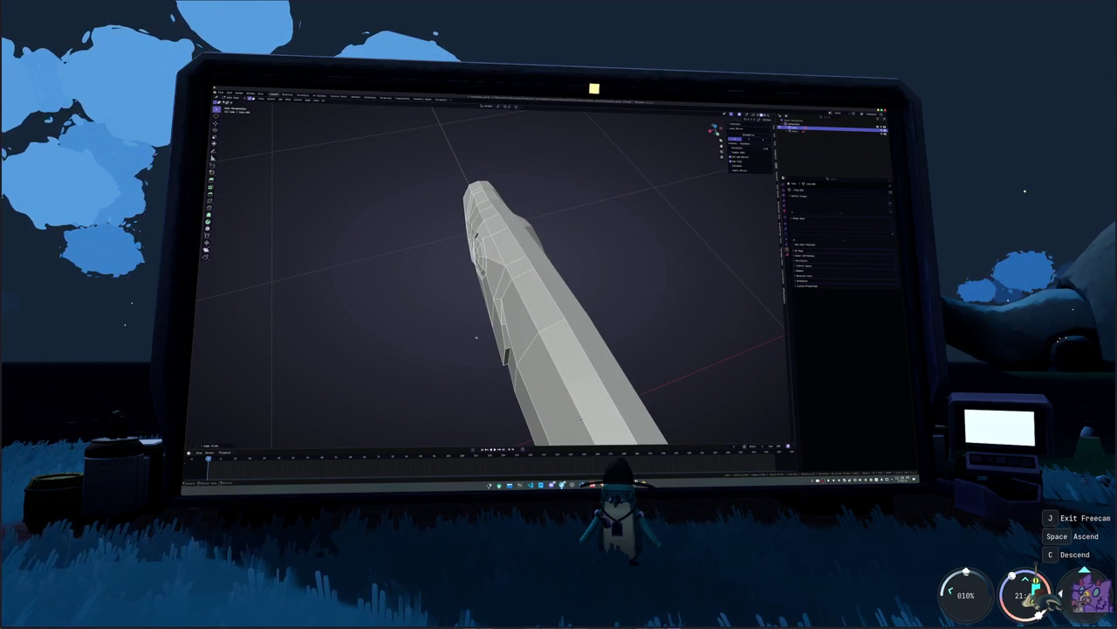
pyautogui.moveTo(601, 89); pyautogui.dragTo(630, 96, button='middle')
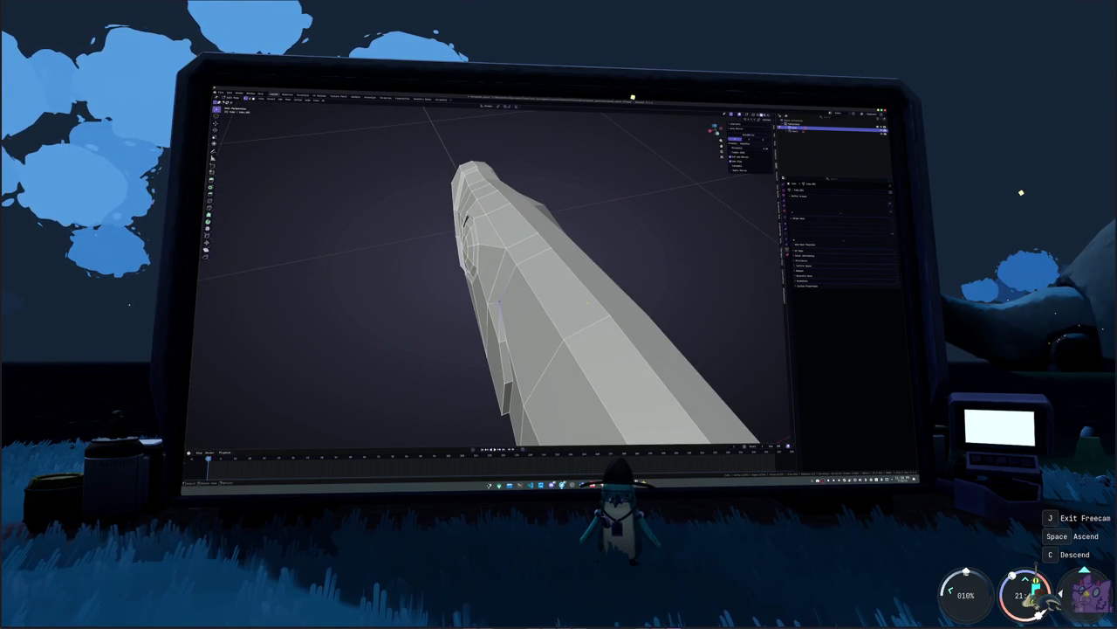
pyautogui.press('r')
pyautogui.moveTo(499, 302); pyautogui.dragTo(595, 310, button='middle')
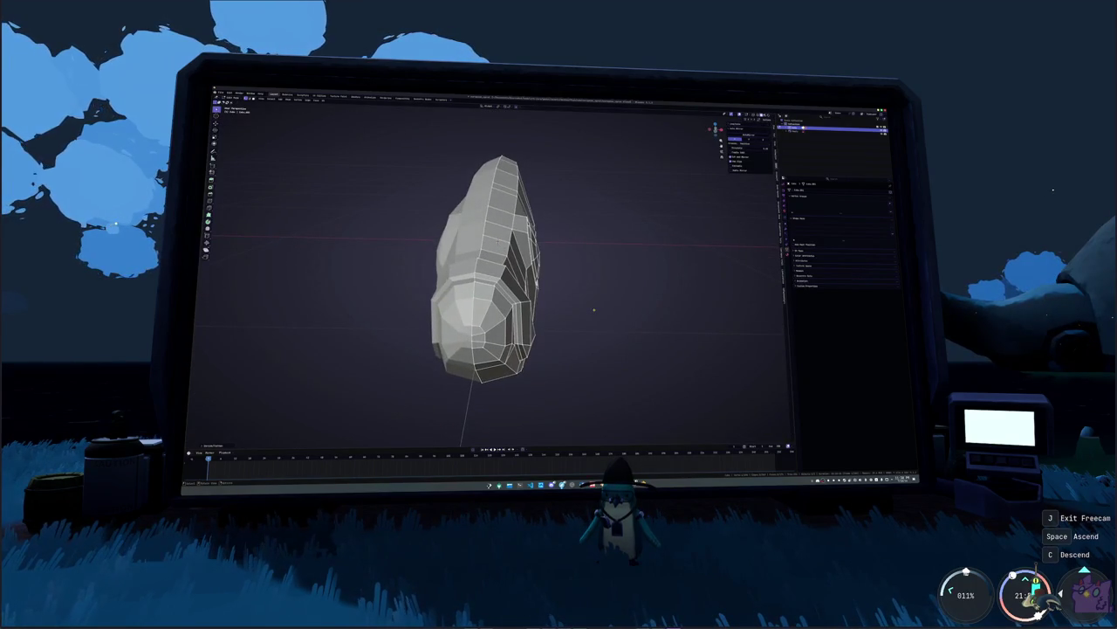
pyautogui.press('KP_1')
pyautogui.hotkey('alt', 'z')
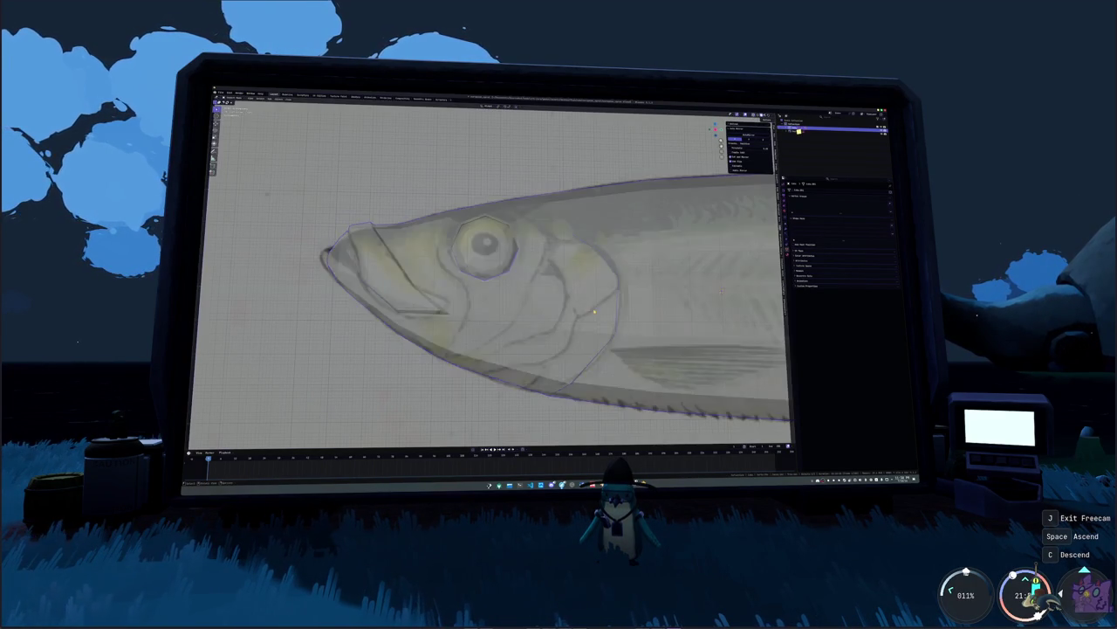
pyautogui.scroll(-2, 599, 263)
pyautogui.scroll(2, 576, 271)
pyautogui.keyDown('shift'); pyautogui.moveTo(611, 288); pyautogui.dragTo(393, 288, button='middle'); pyautogui.keyUp('shift')
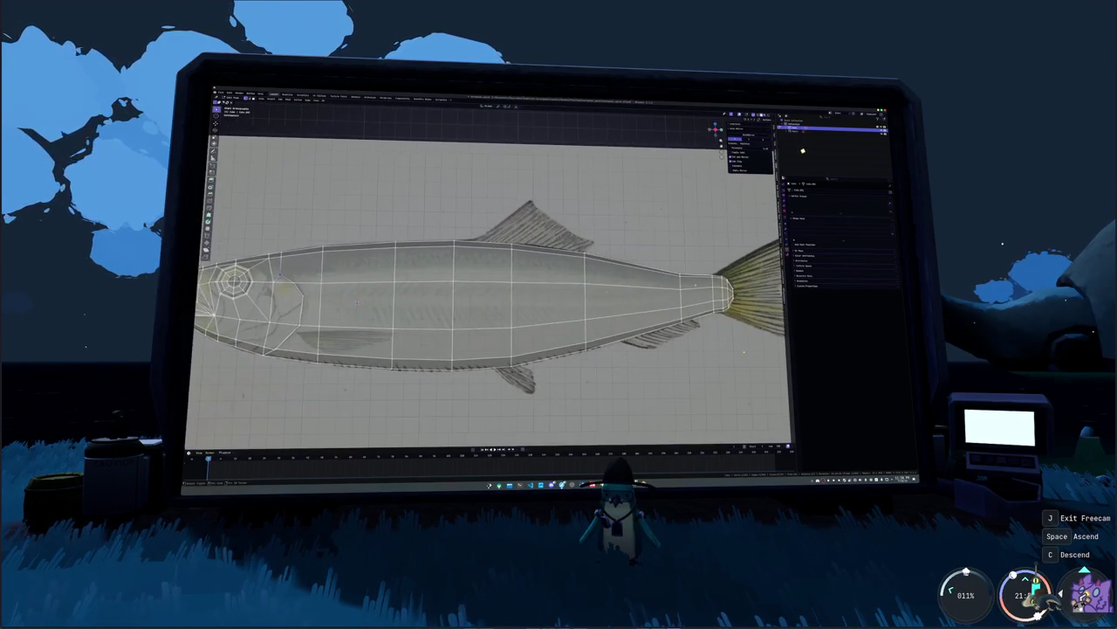
pyautogui.scroll(1, 743, 351)
pyautogui.scroll(2, 743, 352)
pyautogui.scroll(1, 743, 352)
pyautogui.moveTo(743, 352); pyautogui.dragTo(690, 364, button='middle')
pyautogui.scroll(-5, 730, 354)
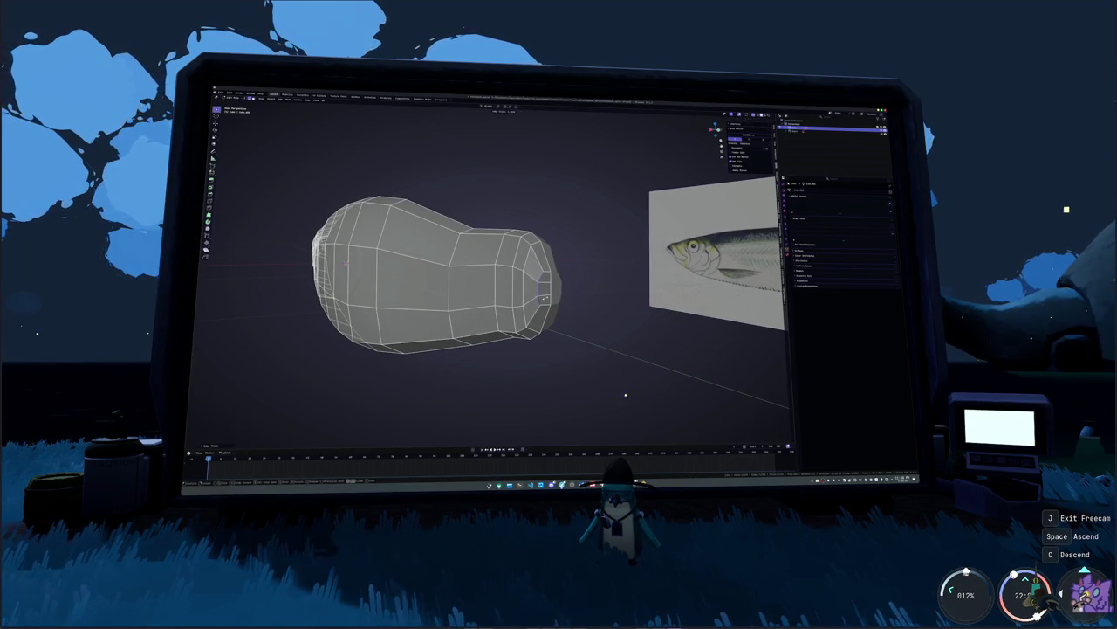
pyautogui.moveTo(565, 292); pyautogui.dragTo(584, 298, button='middle')
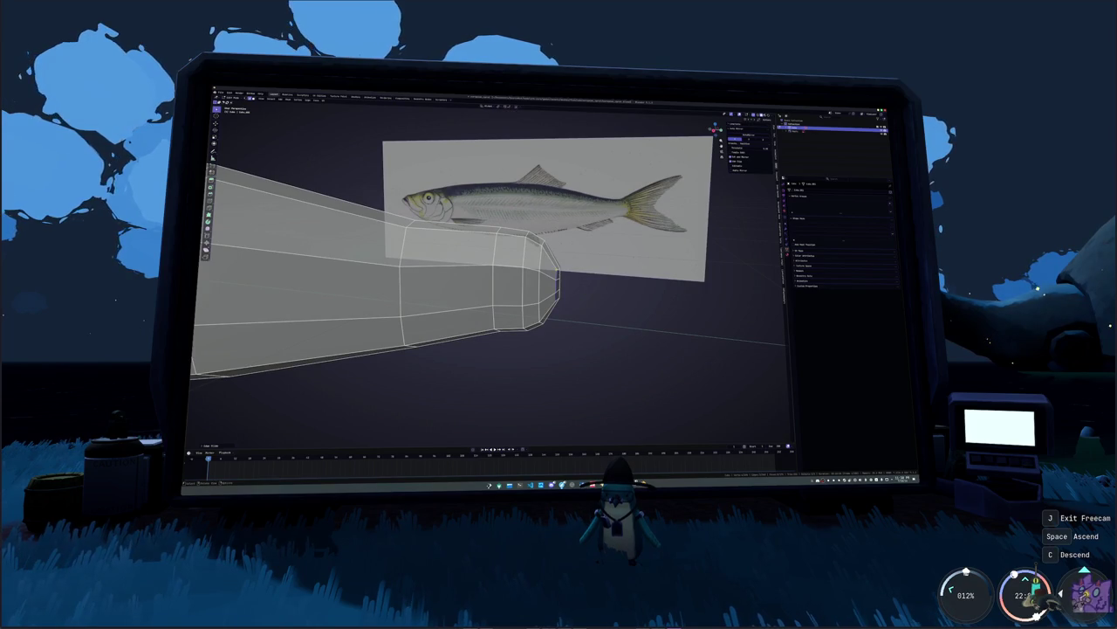
pyautogui.scroll(1, 594, 295)
pyautogui.moveTo(590, 303); pyautogui.dragTo(567, 309, button='middle')
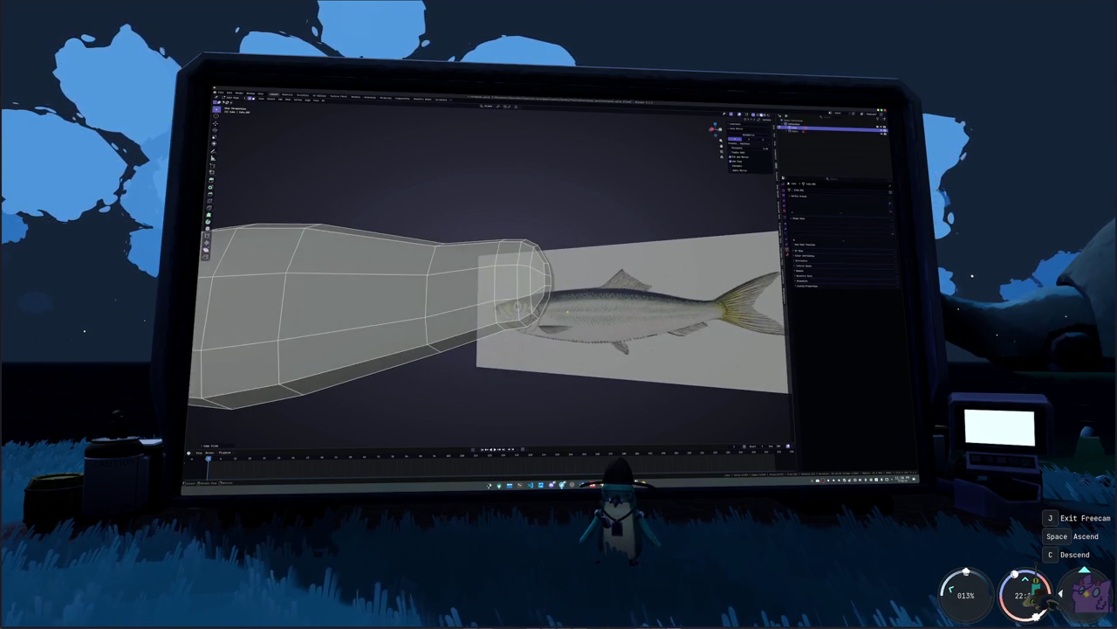
pyautogui.scroll(4, 567, 310)
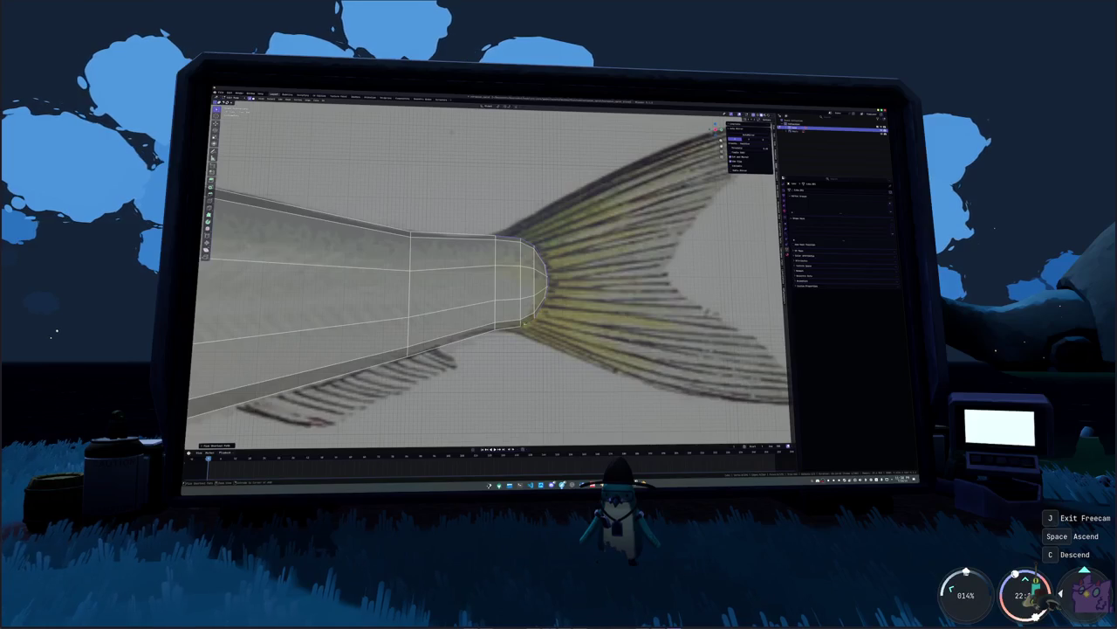
# - Shade the tail mesh smooth, then edit the body object and extrude its tail-joint edge ring
pyautogui.rightClick(532, 326)
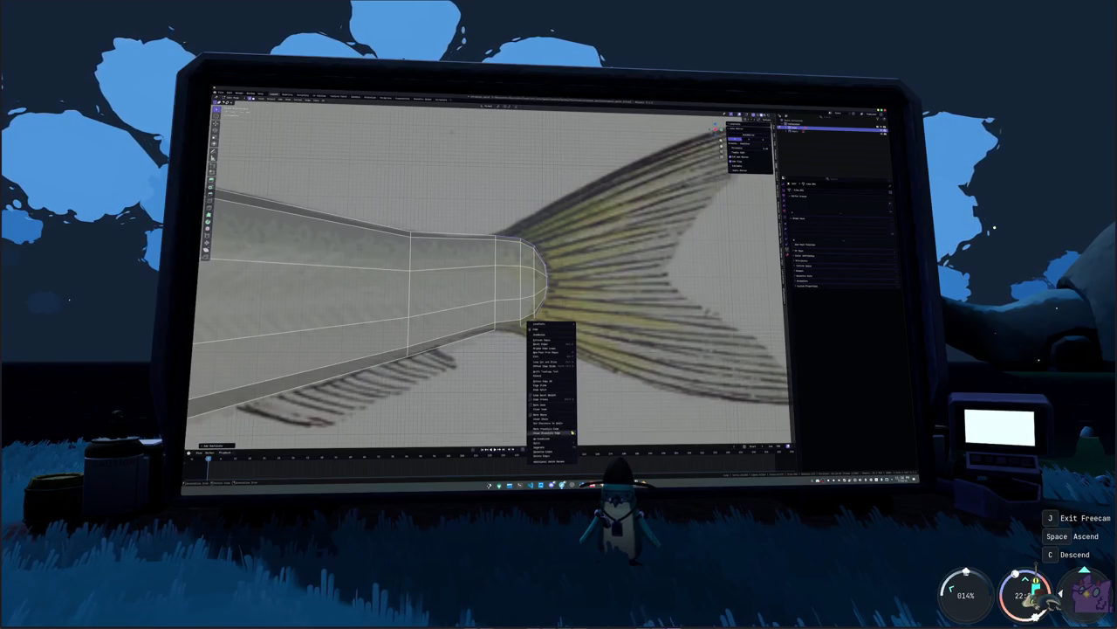
pyautogui.click(597, 447)
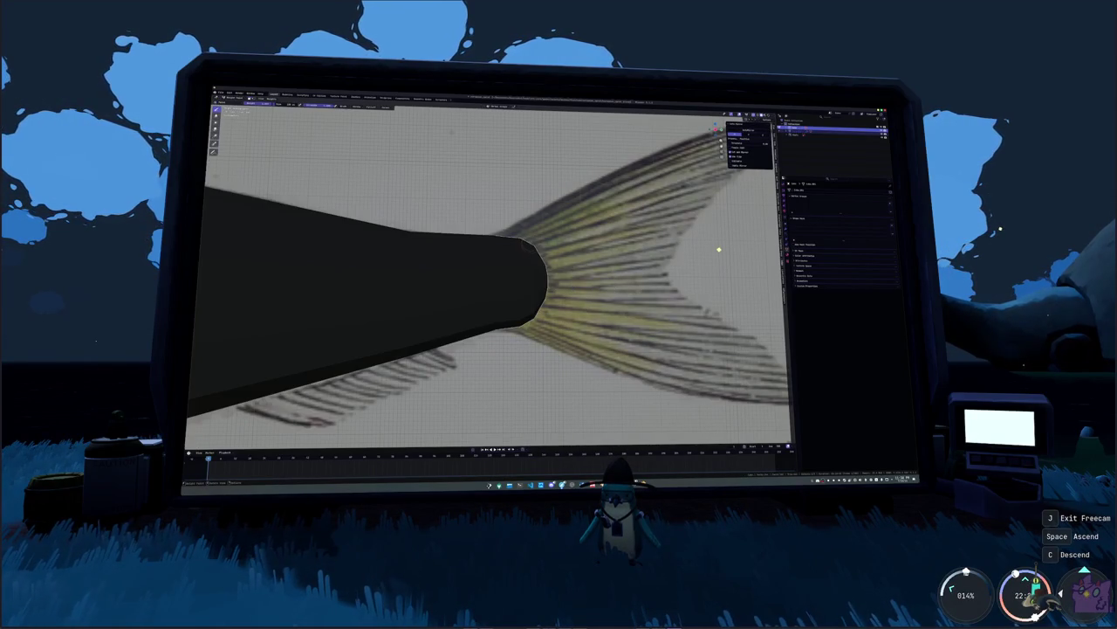
pyautogui.click(812, 132)
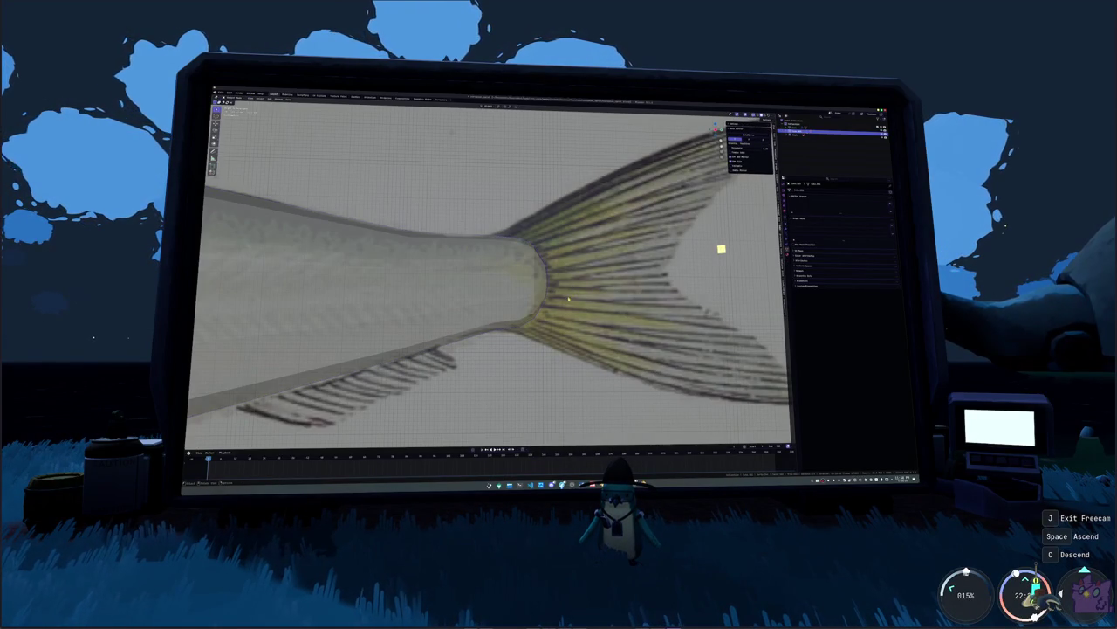
pyautogui.press('Tab')
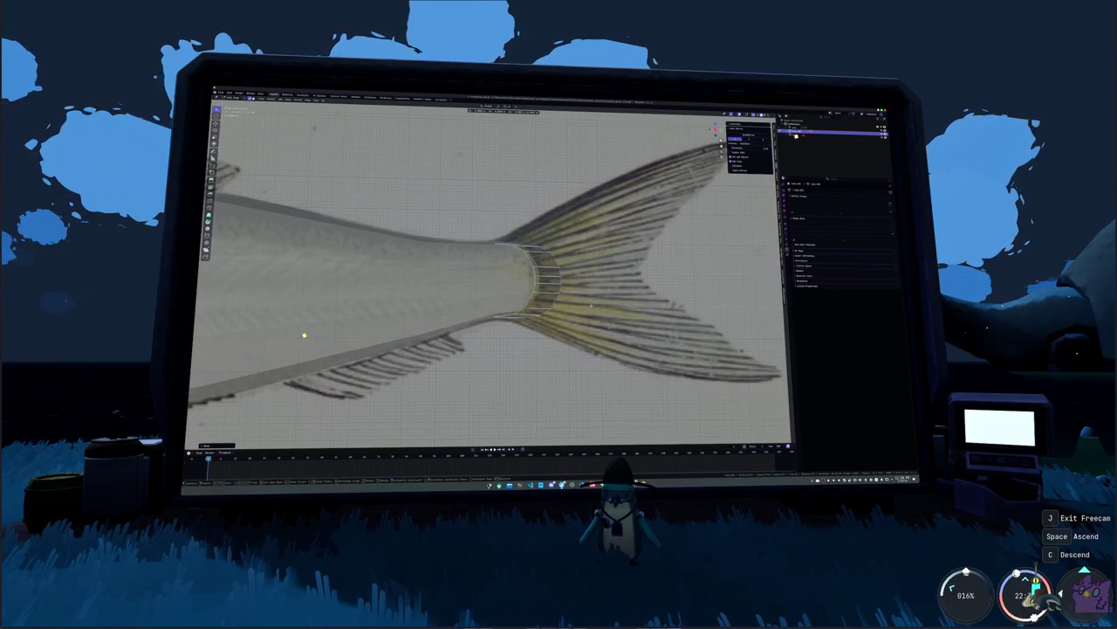
pyautogui.press('e')
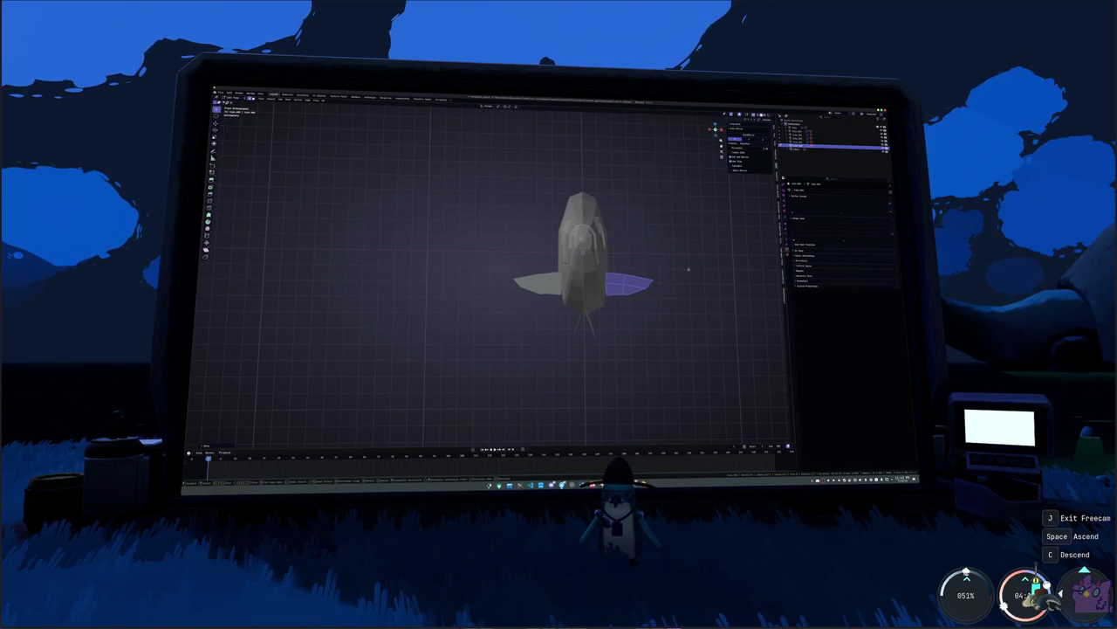
pyautogui.moveTo(688, 302)
pyautogui.mouseDown(button='middle')
pyautogui.moveTo(611, 262)
pyautogui.moveTo(615, 271)
pyautogui.mouseUp(button='middle')
pyautogui.keyDown('alt'); pyautogui.click(646, 284); pyautogui.keyUp('alt')
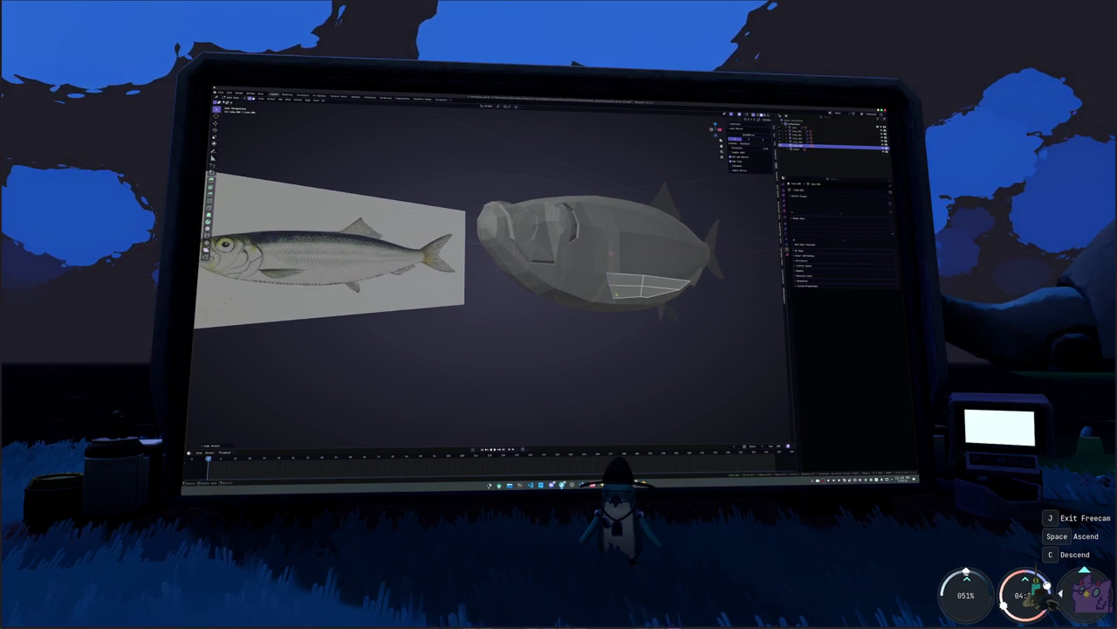
pyautogui.press('s')
pyautogui.press('Escape')
pyautogui.moveTo(611, 253)
pyautogui.mouseDown(button='middle')
pyautogui.moveTo(574, 324)
pyautogui.moveTo(582, 320)
pyautogui.mouseUp(button='middle')
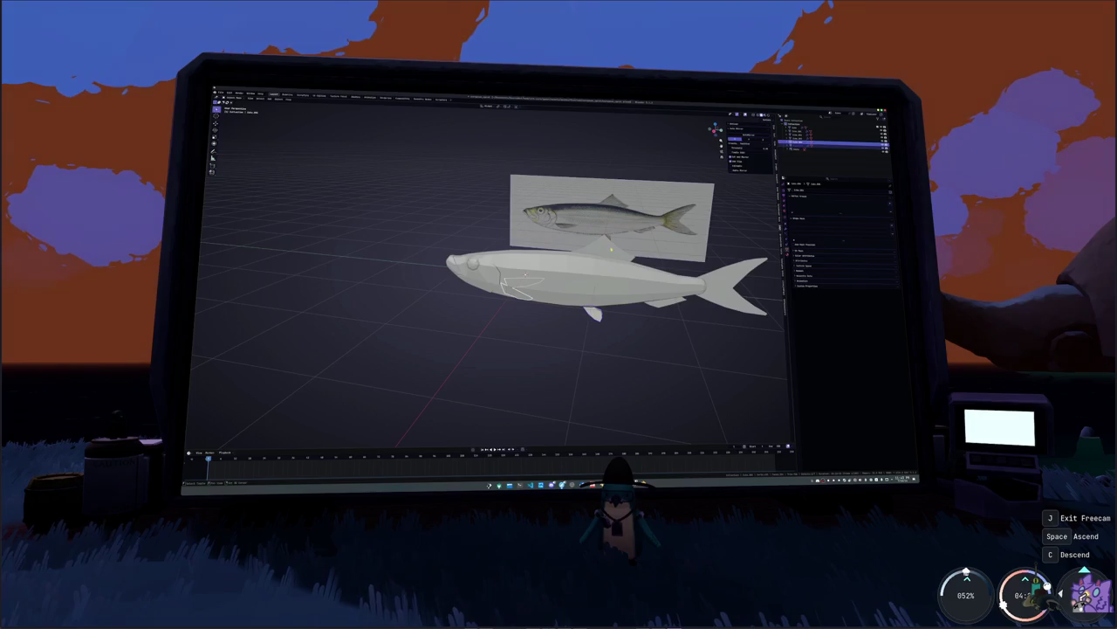
pyautogui.moveTo(582, 316); pyautogui.dragTo(681, 317, button='middle')
pyautogui.scroll(3, 541, 279)
pyautogui.scroll(2, 542, 279)
pyautogui.scroll(2, 541, 280)
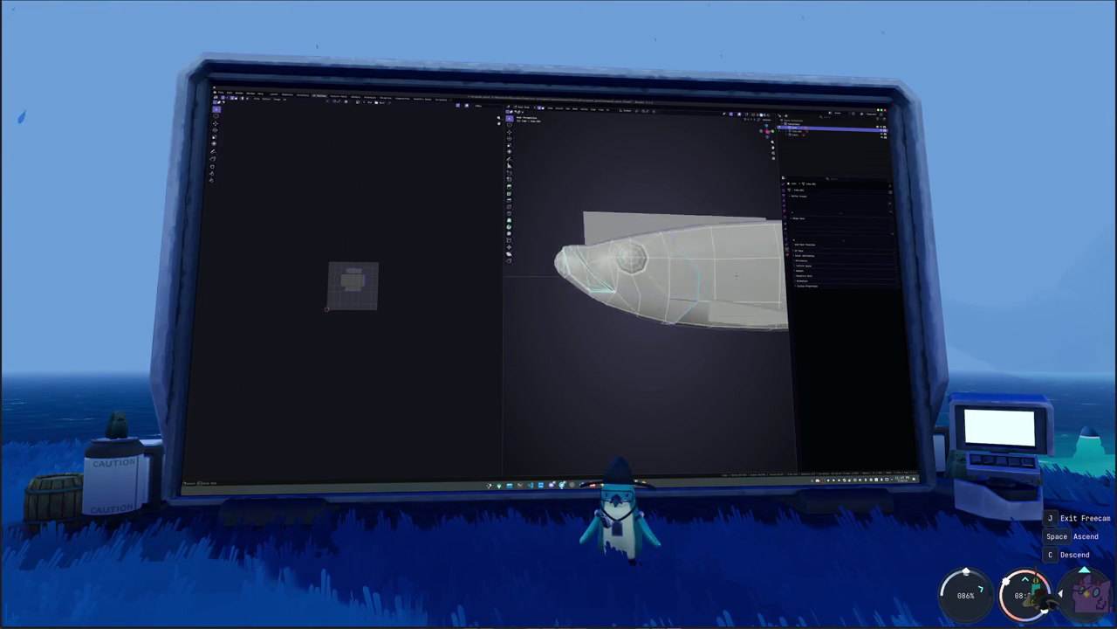
# - Apply an operation from the Edge menu and select the entire fish mesh
pyautogui.moveTo(713, 216); pyautogui.dragTo(751, 218, button='middle')
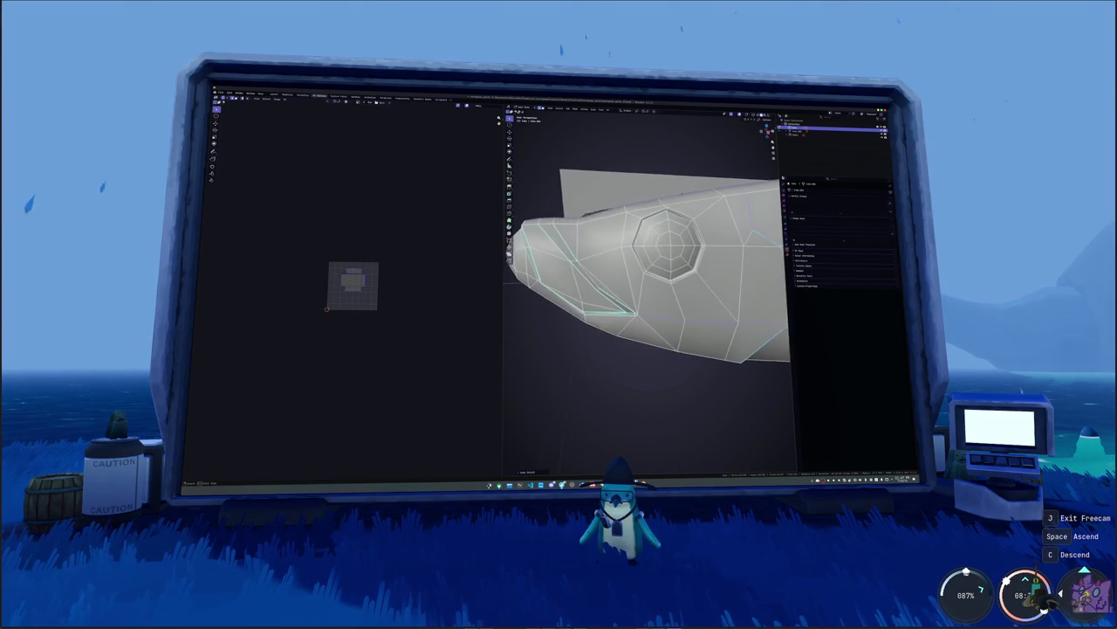
pyautogui.moveTo(646, 261); pyautogui.dragTo(611, 262, button='middle')
pyautogui.scroll(4, 646, 262)
pyautogui.scroll(-4, 646, 262)
pyautogui.rightClick(629, 361)
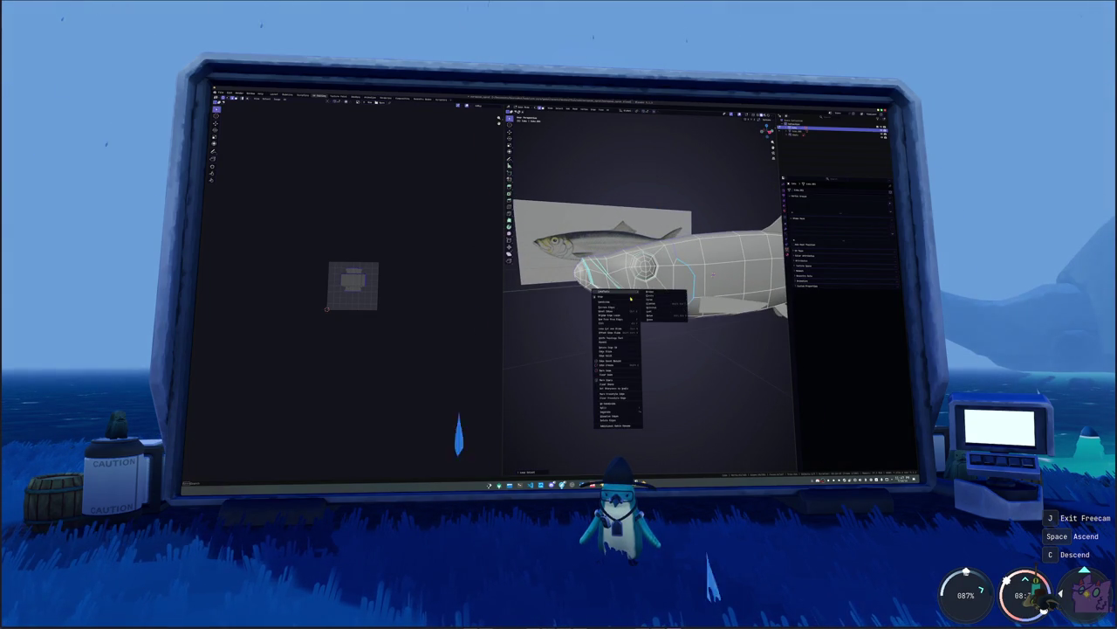
pyautogui.click(616, 371)
pyautogui.moveTo(616, 366); pyautogui.dragTo(641, 348, button='middle')
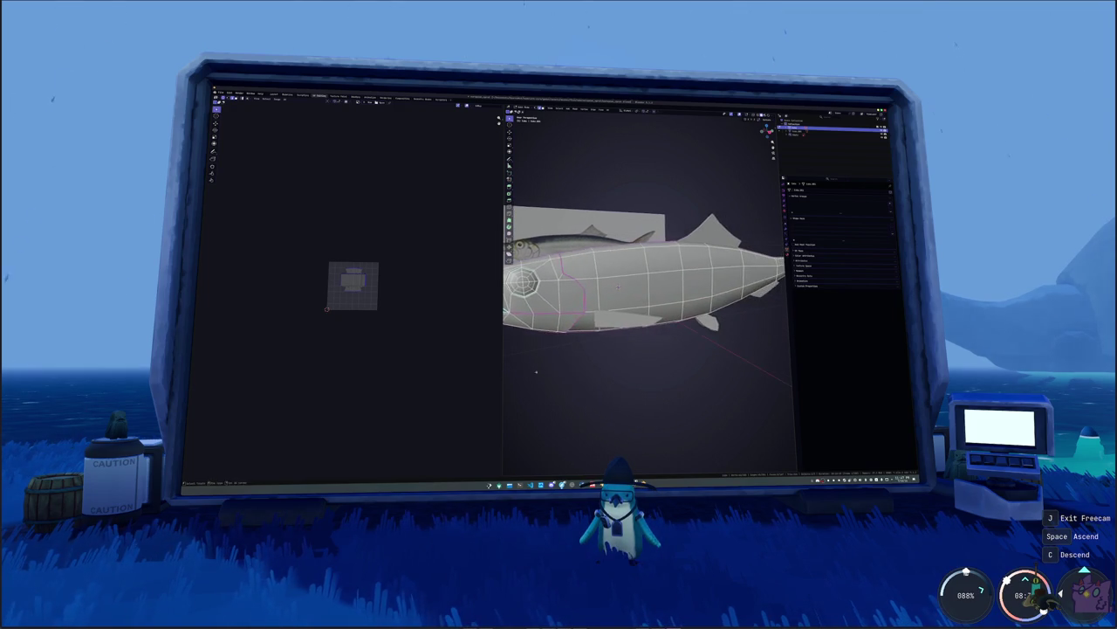
pyautogui.press('a')
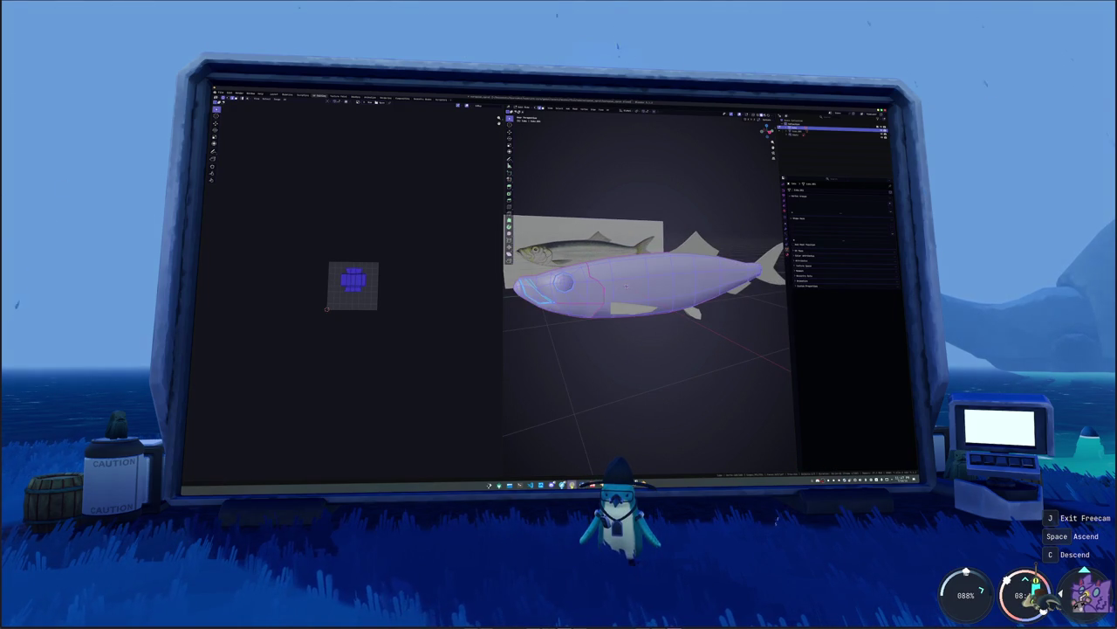
# - Switch away from Blender and show the per-application audio volume streams
pyautogui.hotkey('alt', 'Tab')
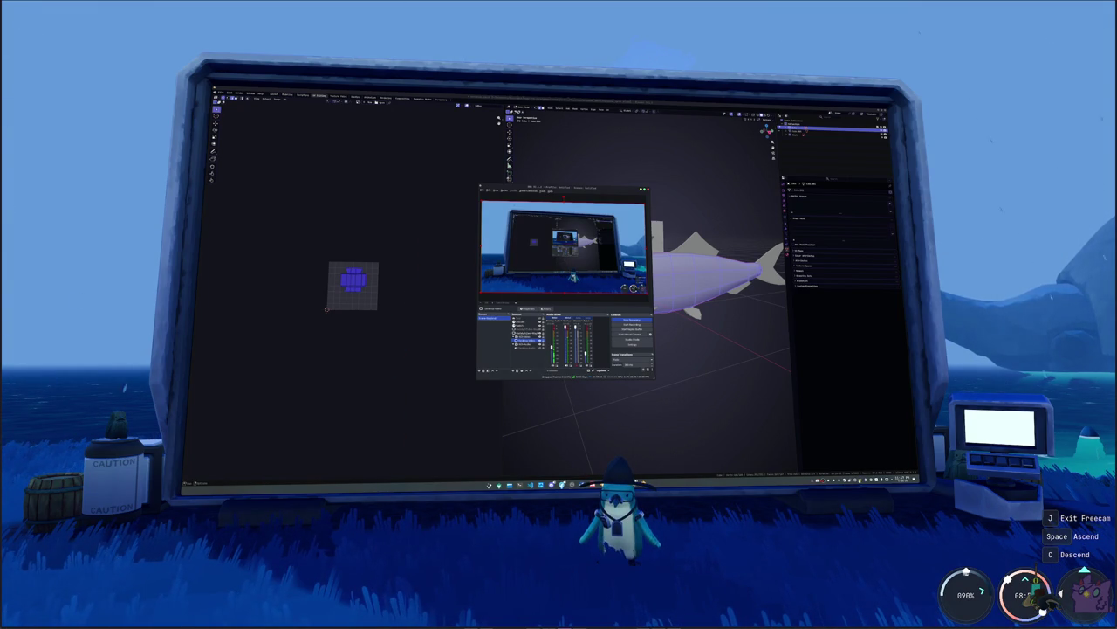
pyautogui.click(861, 478)
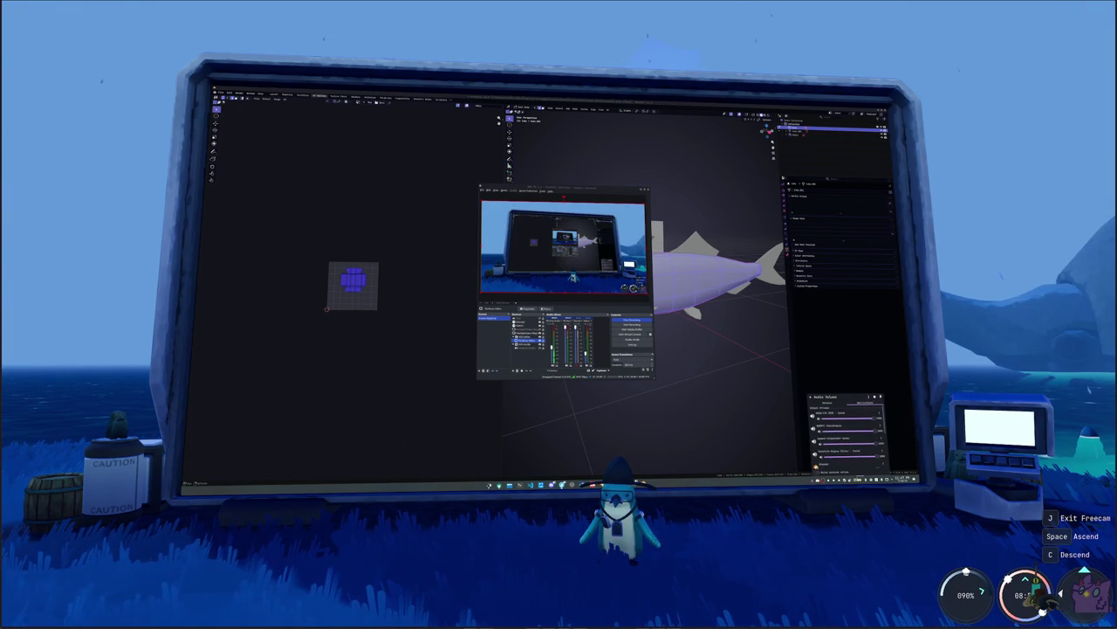
pyautogui.click(865, 403)
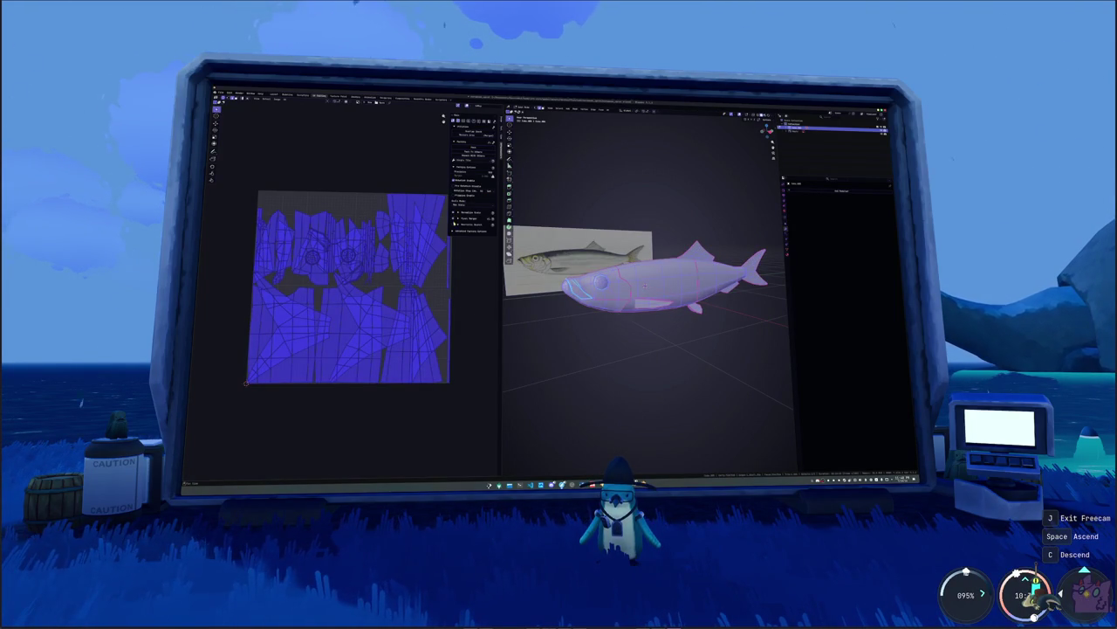
# - Pack the UV islands, return to Object Mode, and rename the fish object to 'he'
pyautogui.click(479, 150)
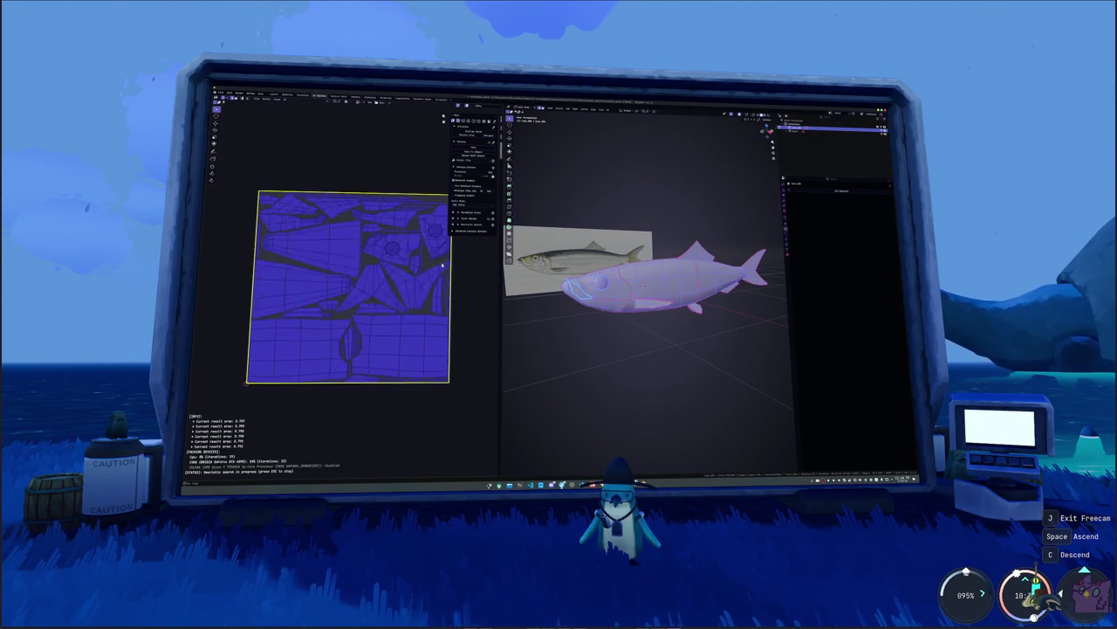
pyautogui.press('Tab')
pyautogui.rightClick(659, 325)
pyautogui.press('Escape')
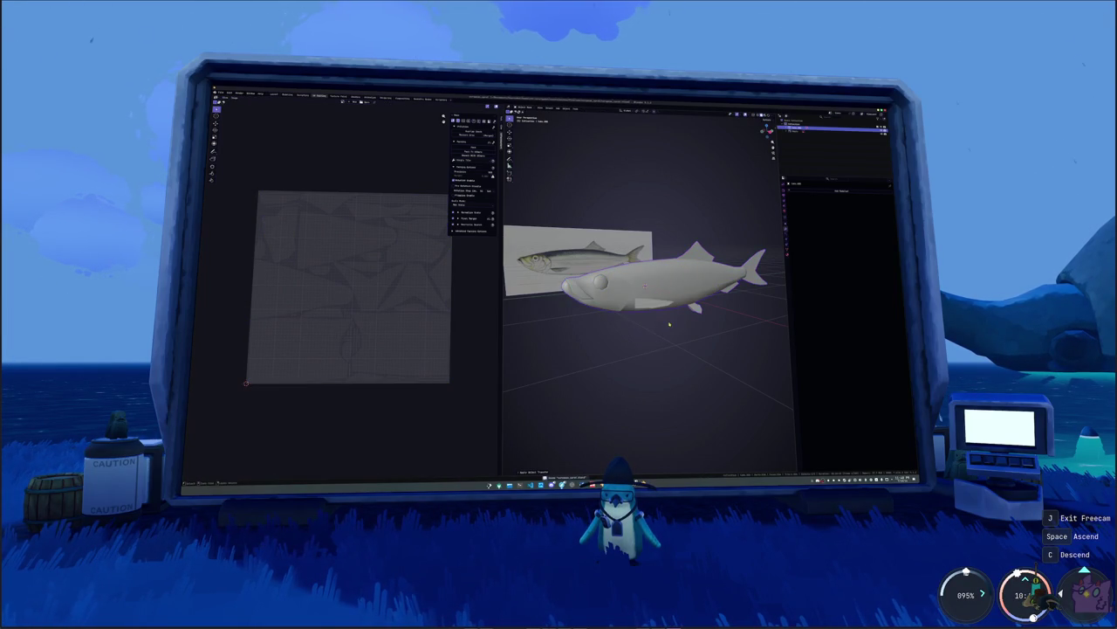
pyautogui.moveTo(660, 324); pyautogui.dragTo(653, 327, button='middle')
pyautogui.press('F2')
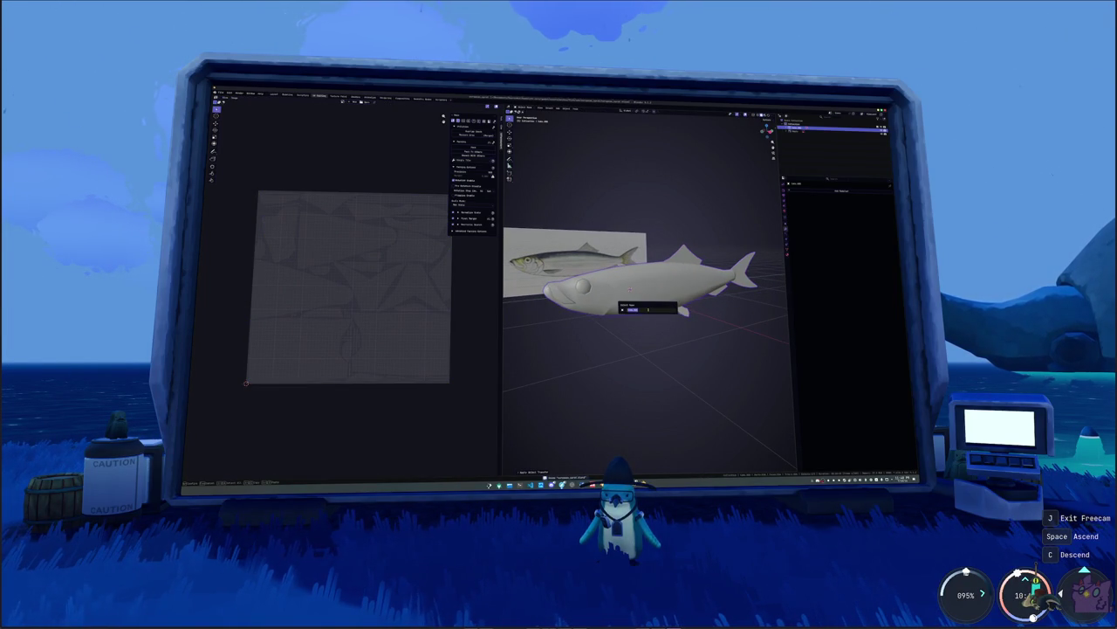
pyautogui.write('he')
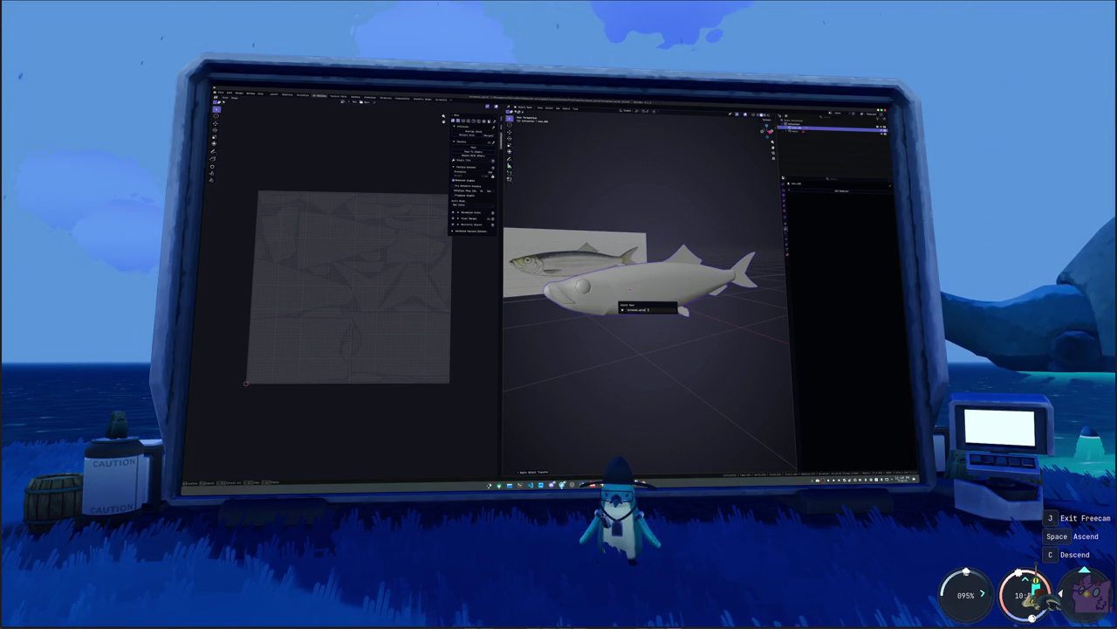
pyautogui.press('Return')
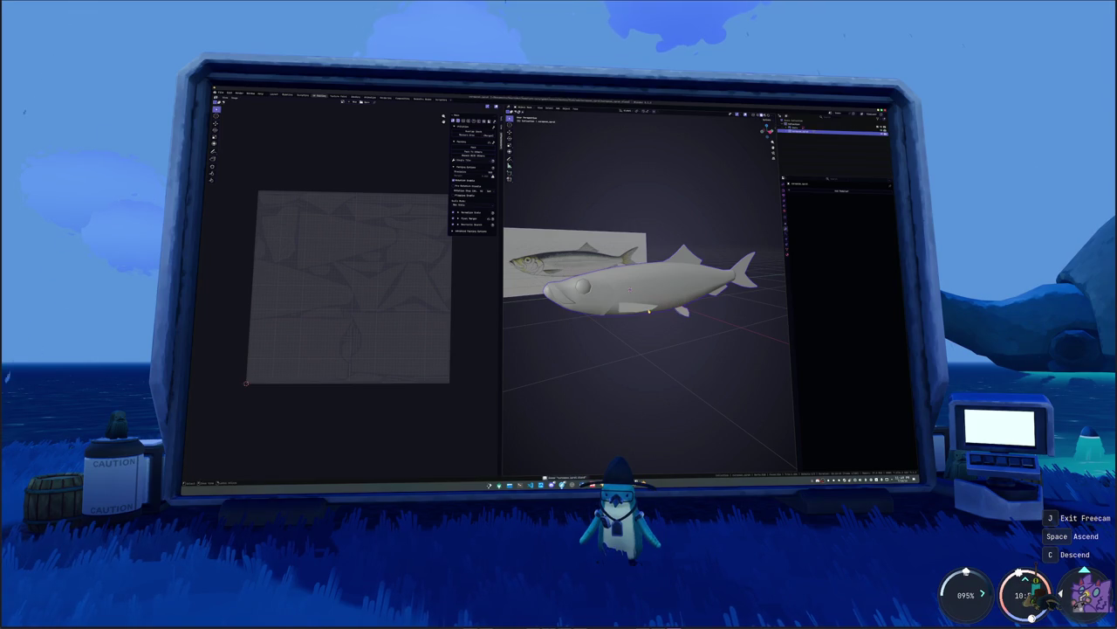
# - Add a colour attribute in the mesh data settings and create a new material for the fish
pyautogui.click(784, 234)
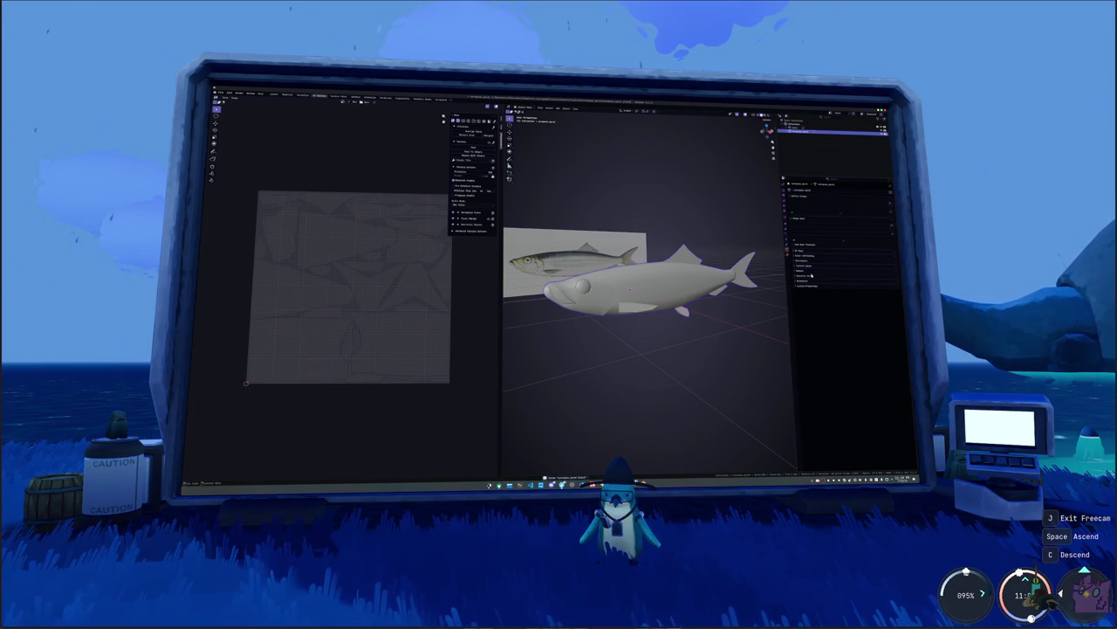
pyautogui.click(808, 261)
pyautogui.click(890, 270)
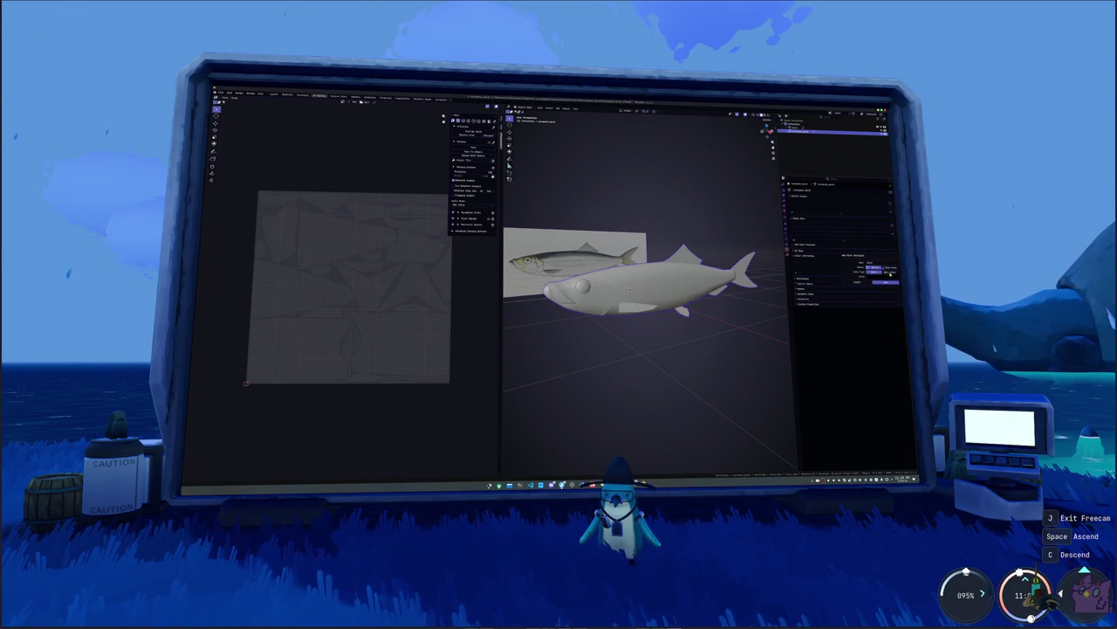
pyautogui.click(887, 281)
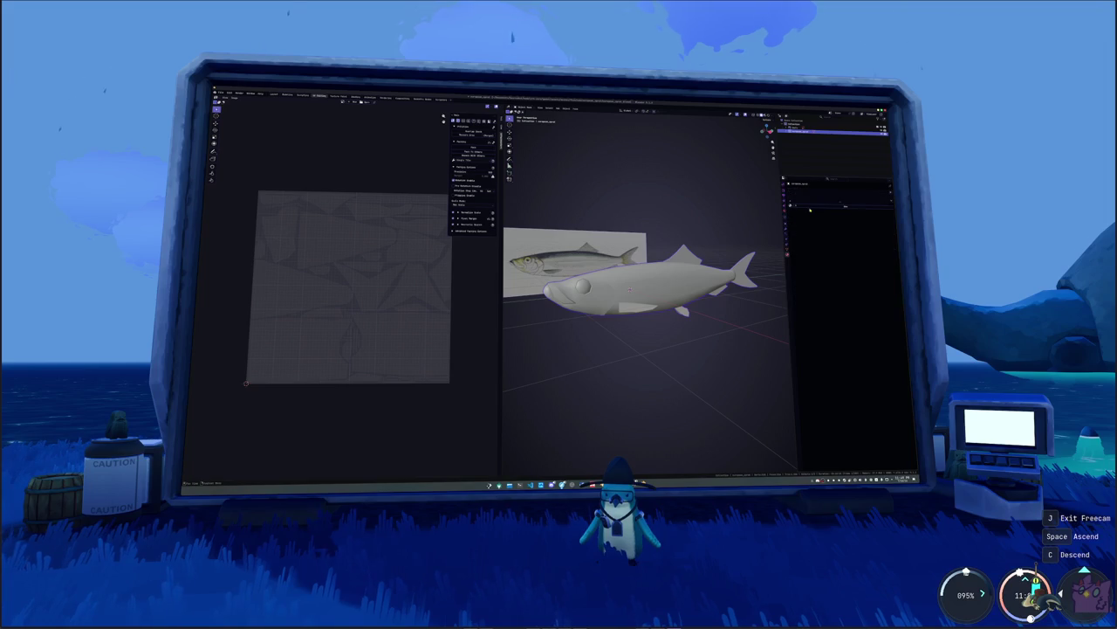
pyautogui.click(814, 206)
pyautogui.click(816, 207)
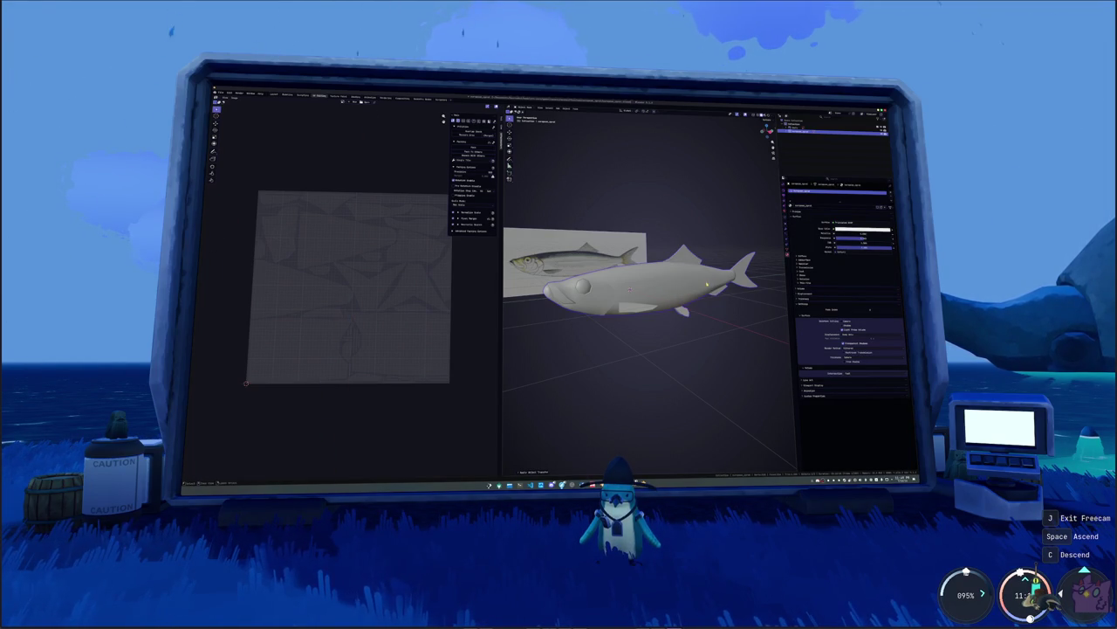
# - Scale the fish down, apply its scale, and check the mesh in Edit Mode
pyautogui.press('n')
pyautogui.press('s')
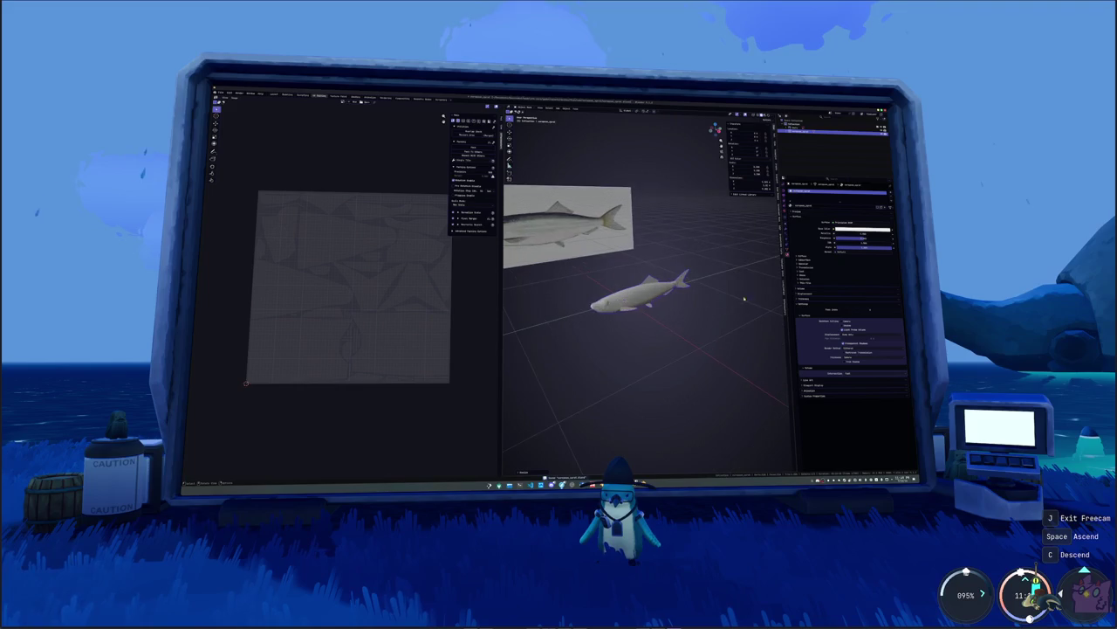
pyautogui.scroll(3, 716, 319)
pyautogui.scroll(-2, 716, 319)
pyautogui.scroll(-2, 709, 311)
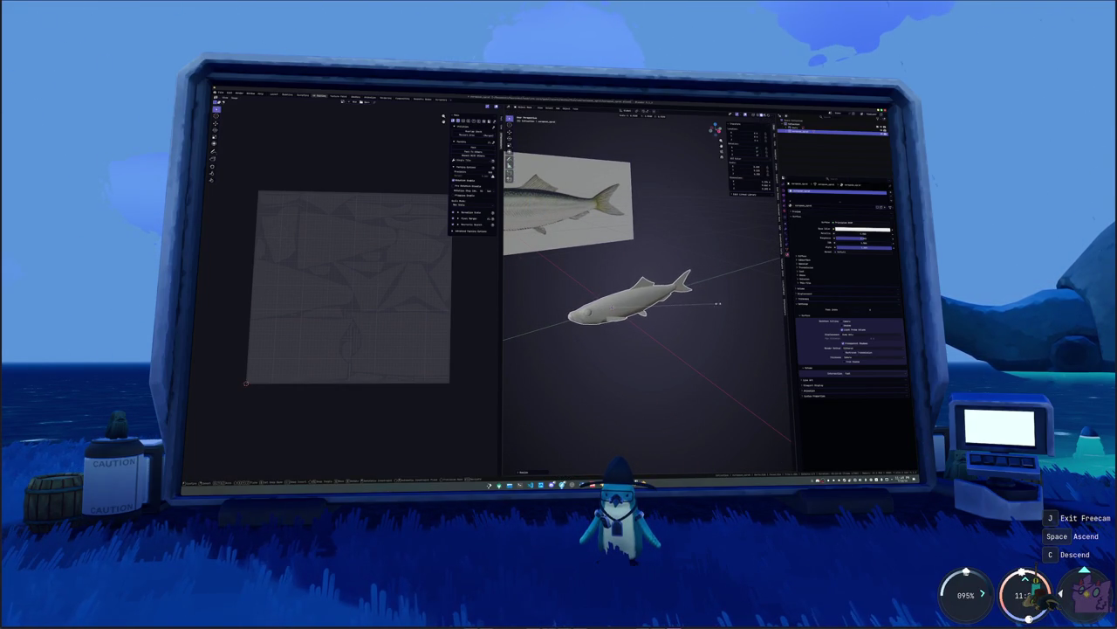
pyautogui.click(717, 303)
pyautogui.hotkey('ctrl', 'a')
pyautogui.click(712, 307)
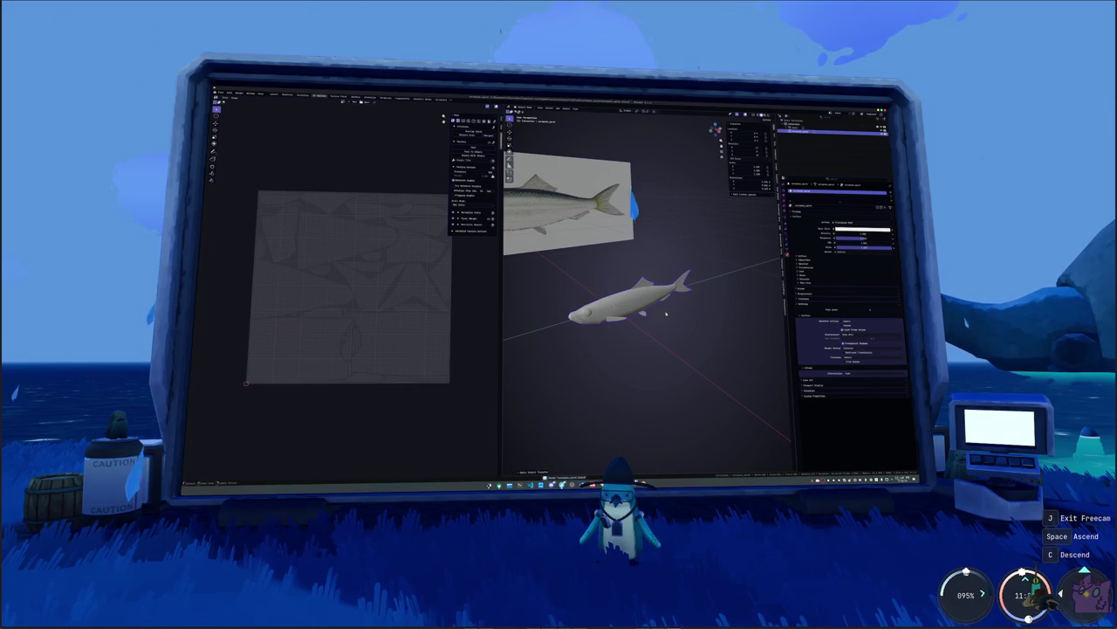
pyautogui.press('Tab')
pyautogui.press('Tab')
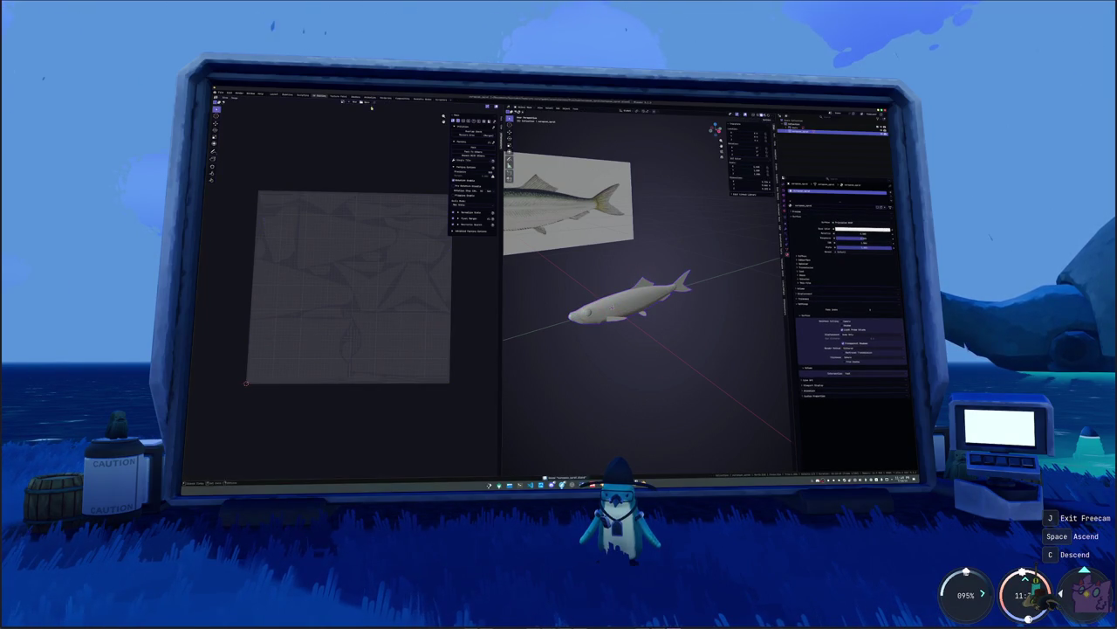
# - In the fish material's shader nodes, replace the default shader and Mapping nodes with a Color Attribute node
pyautogui.click(354, 96)
pyautogui.press('x')
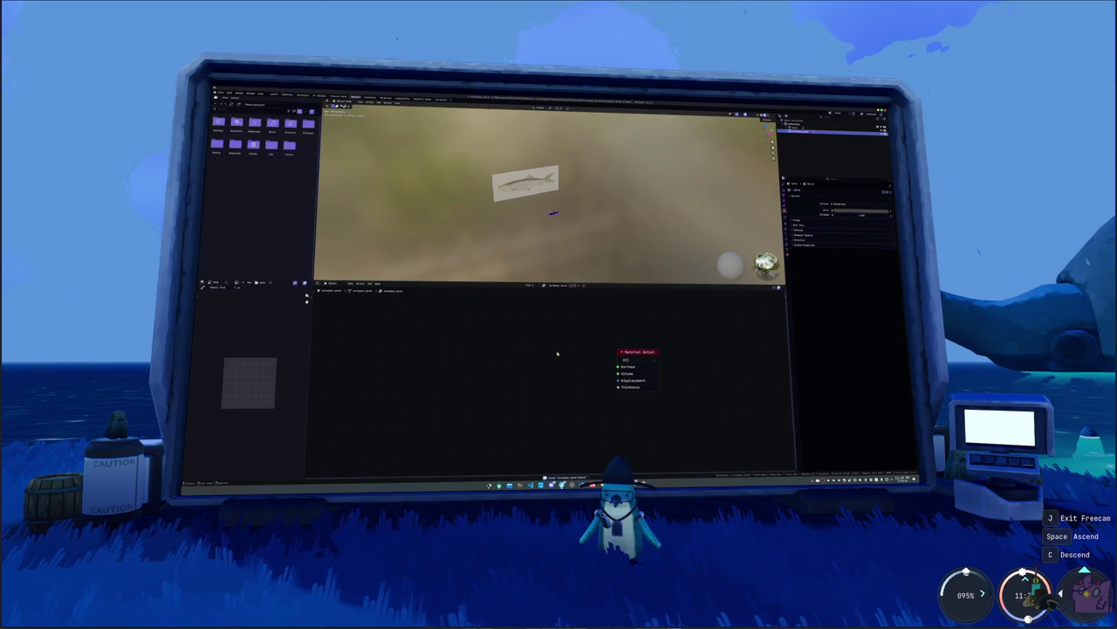
pyautogui.hotkey('ctrl', 'v')
pyautogui.press('x')
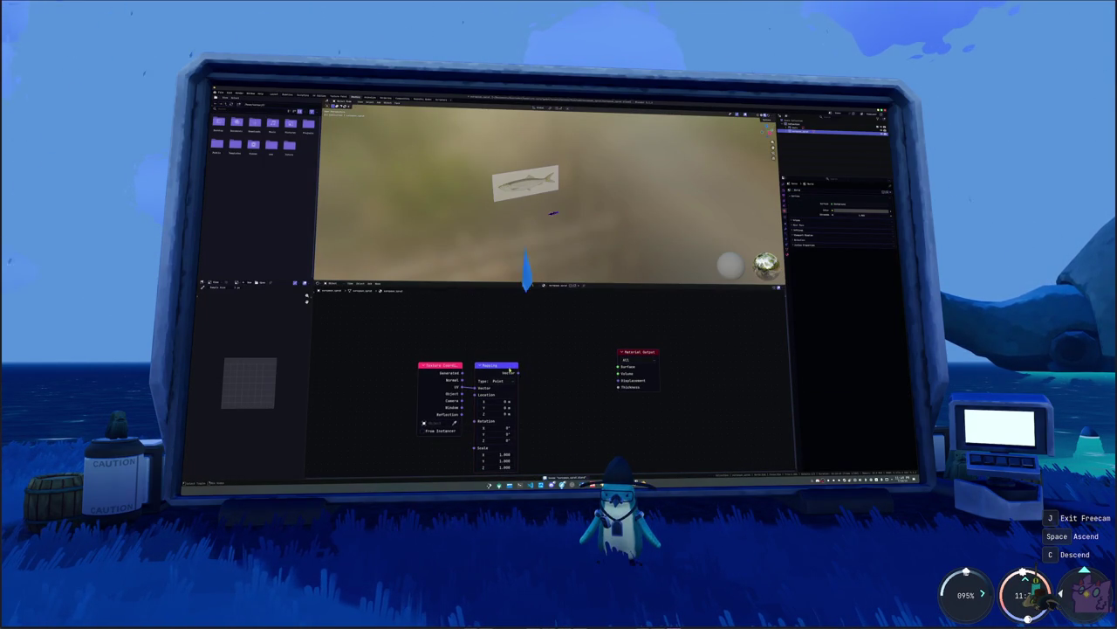
pyautogui.click(511, 370)
pyautogui.press('x')
pyautogui.hotkey('shift', 'a')
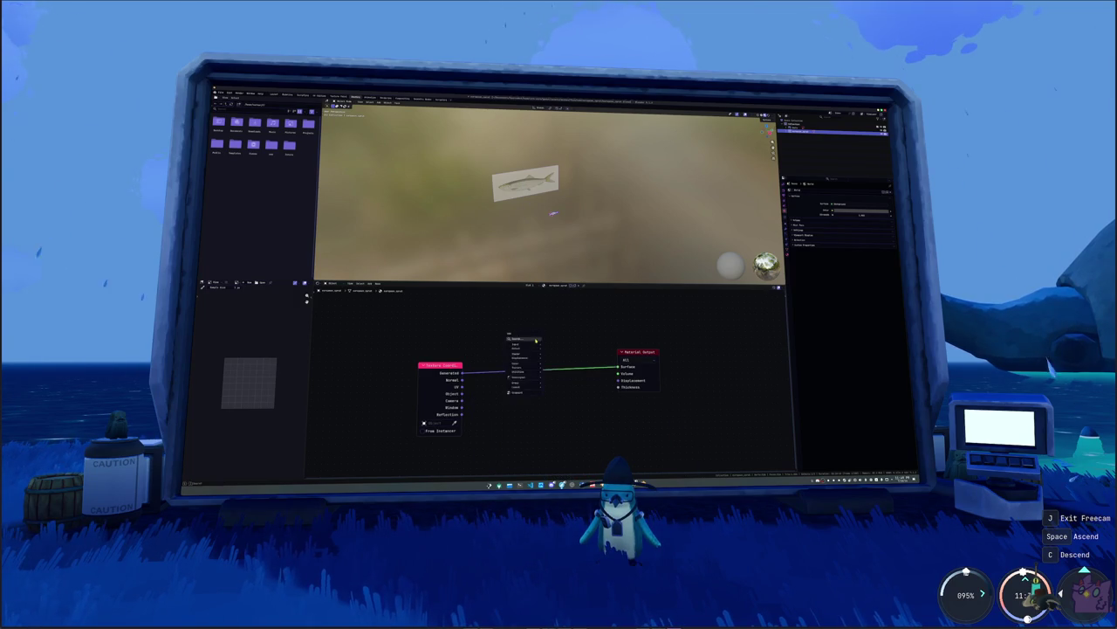
pyautogui.press('Return')
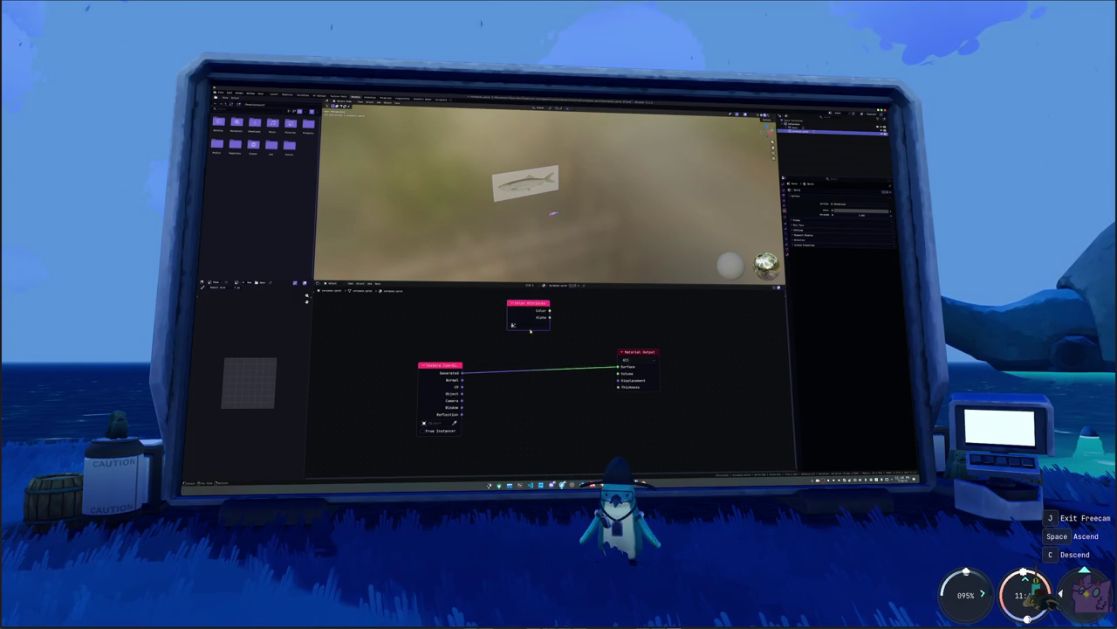
pyautogui.scroll(4, 548, 221)
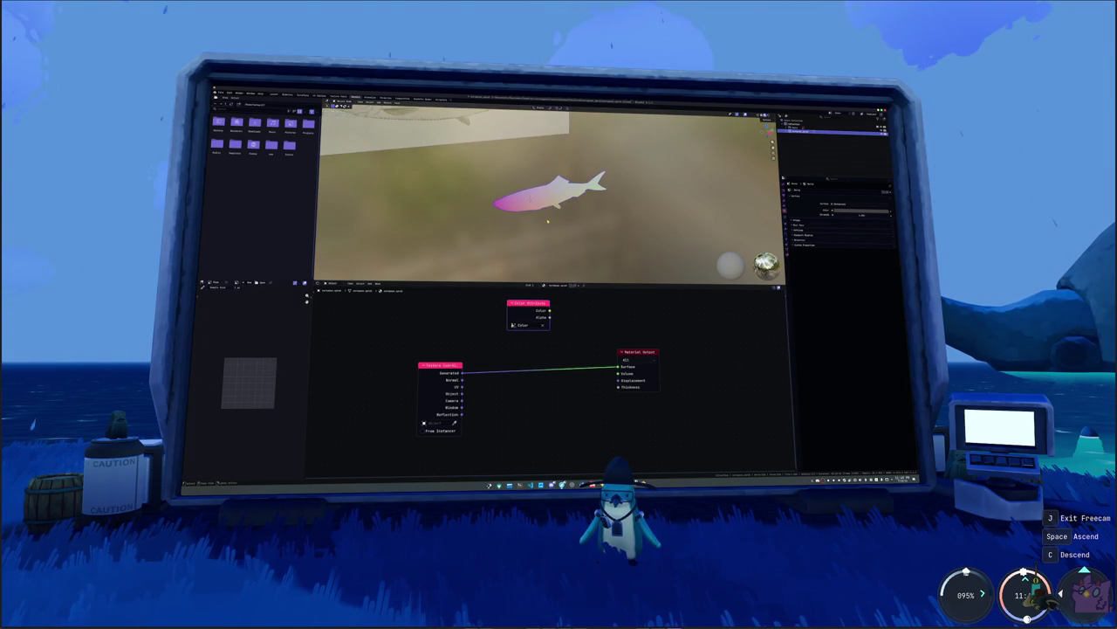
pyautogui.scroll(4, 550, 223)
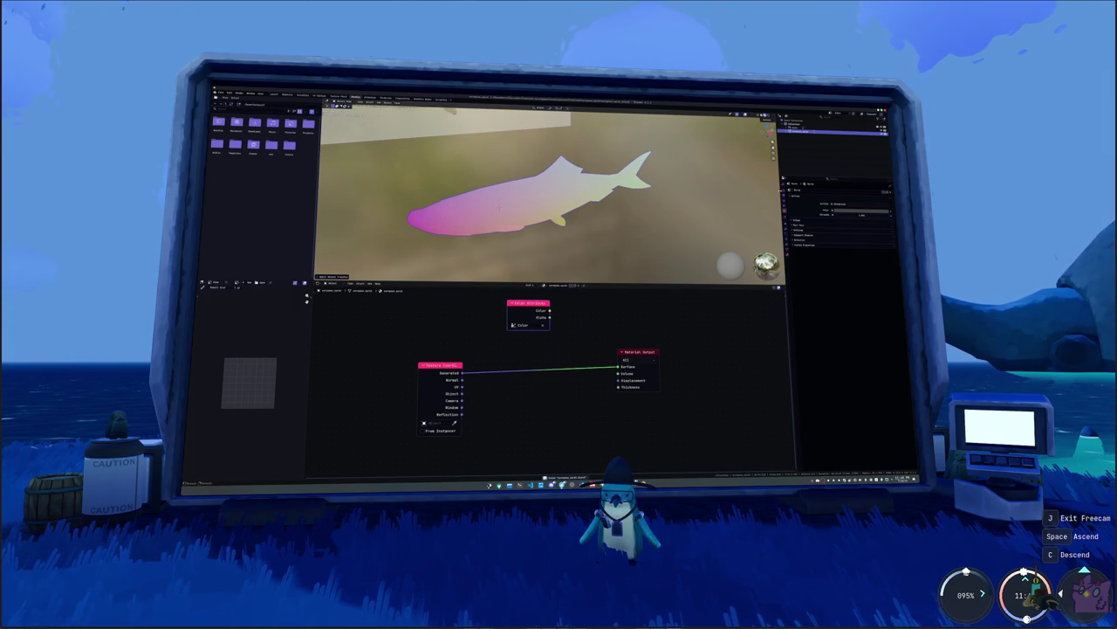
# - Show the Render properties with the Bake section expanded and its margin options collapsed
pyautogui.click(784, 190)
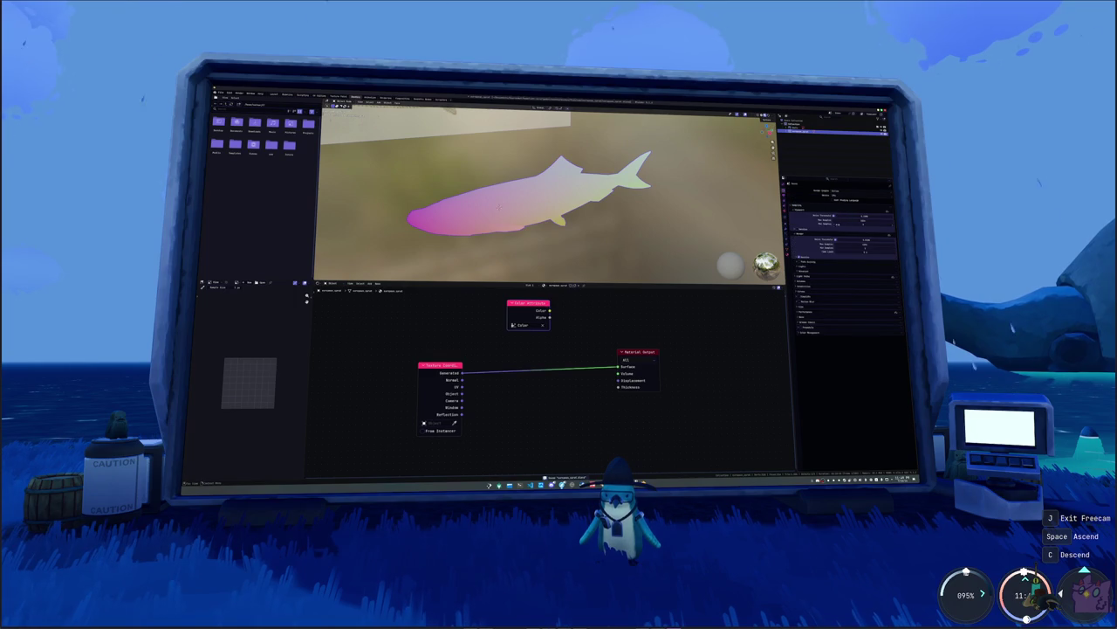
pyautogui.click(808, 317)
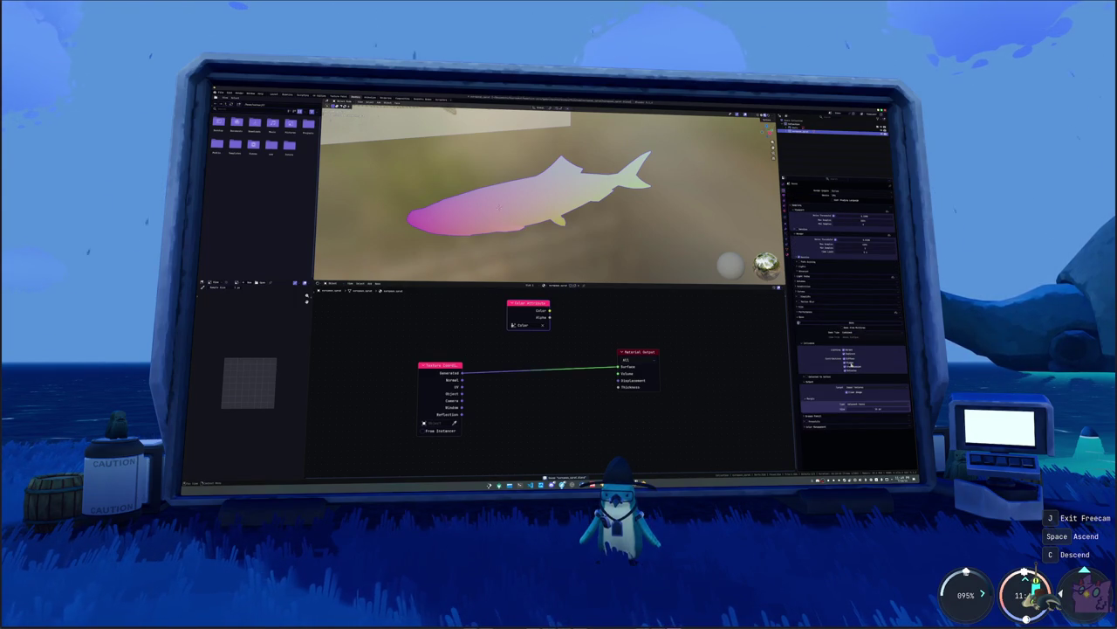
pyautogui.click(825, 398)
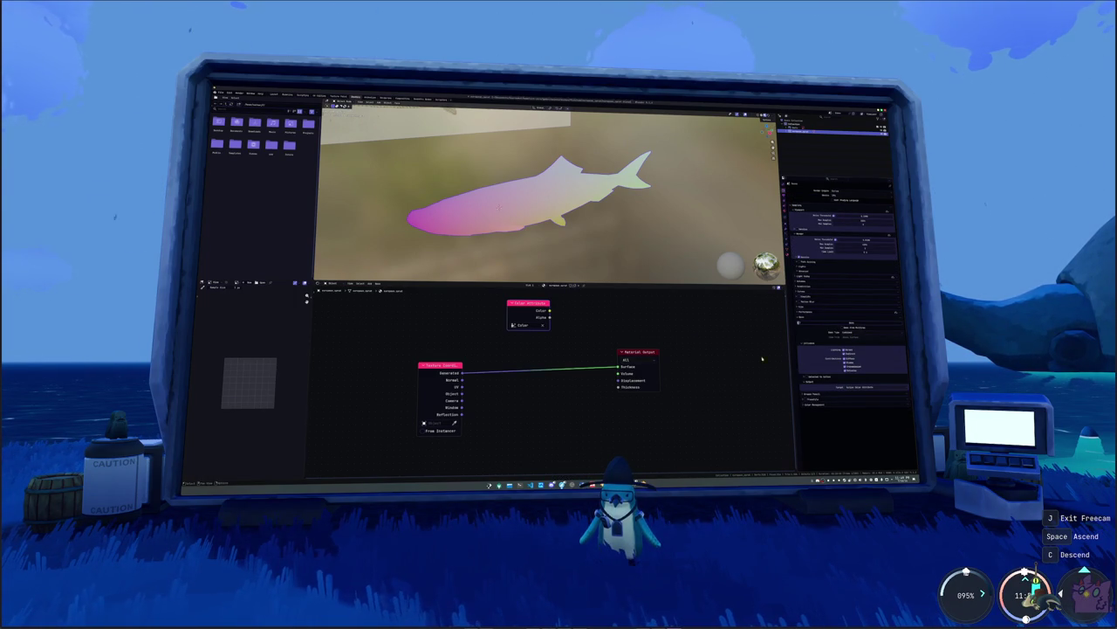
pyautogui.rightClick(550, 183)
pyautogui.click(567, 218)
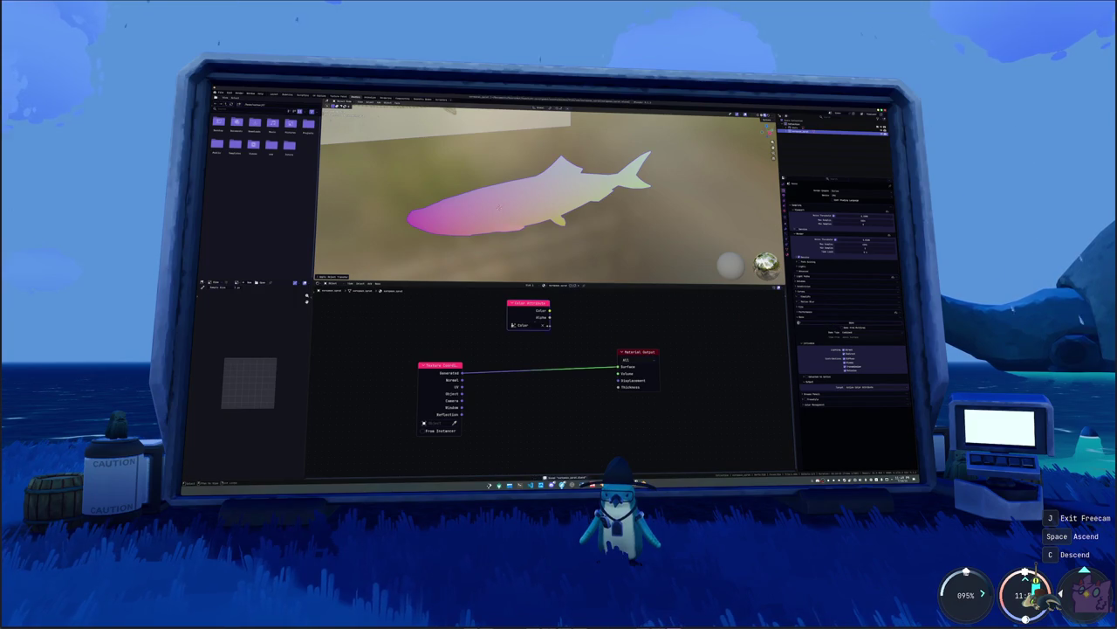
# - Connect the Color Attribute's Color output to the Material Output Surface, then start File > Export
pyautogui.moveTo(550, 310); pyautogui.dragTo(618, 366)
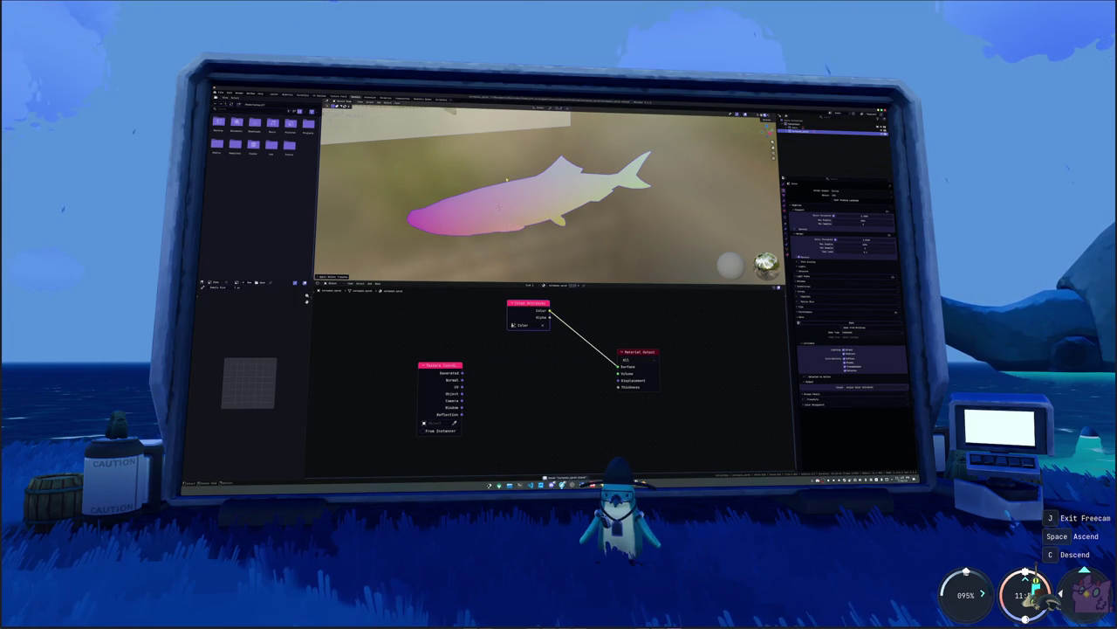
pyautogui.click(220, 91)
pyautogui.moveTo(229, 158)
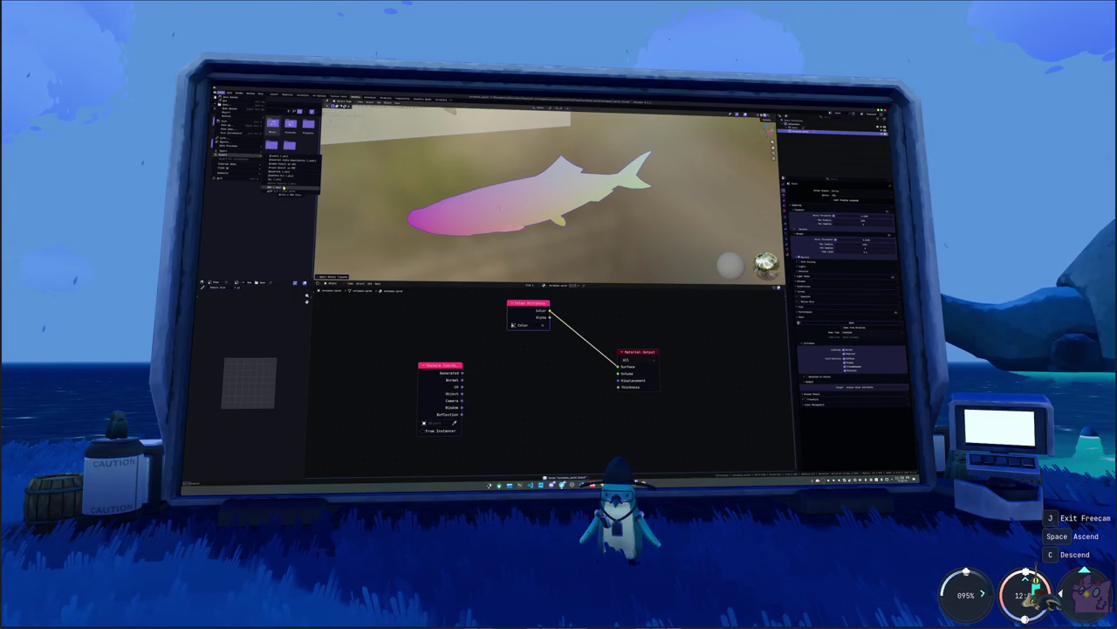
pyautogui.click(284, 175)
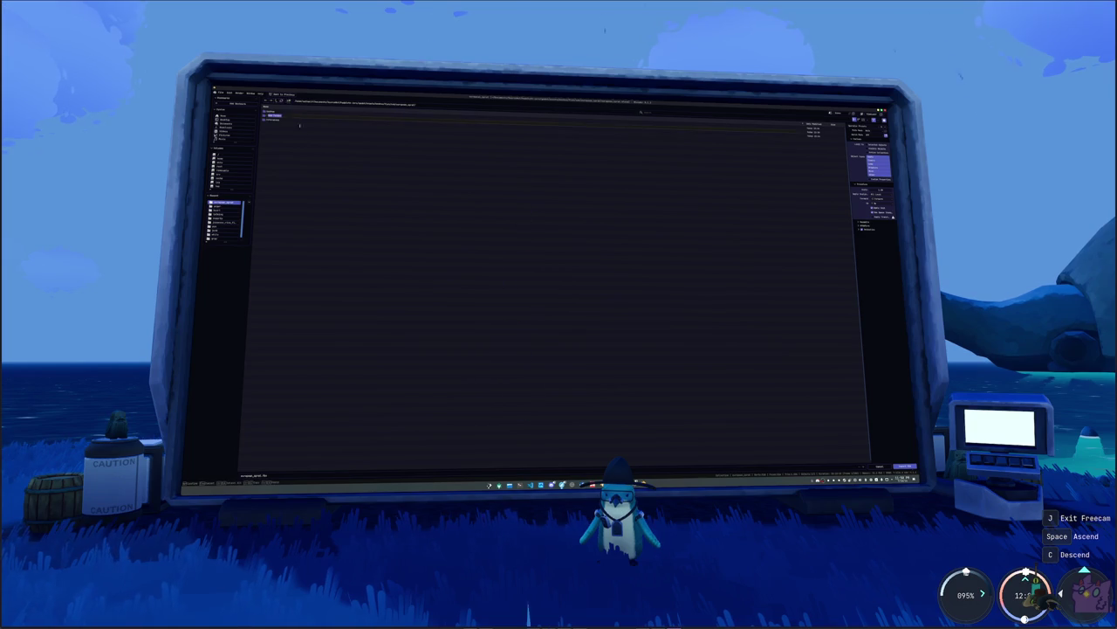
# - Export the fish mesh into the chosen destination folder
pyautogui.click(313, 147)
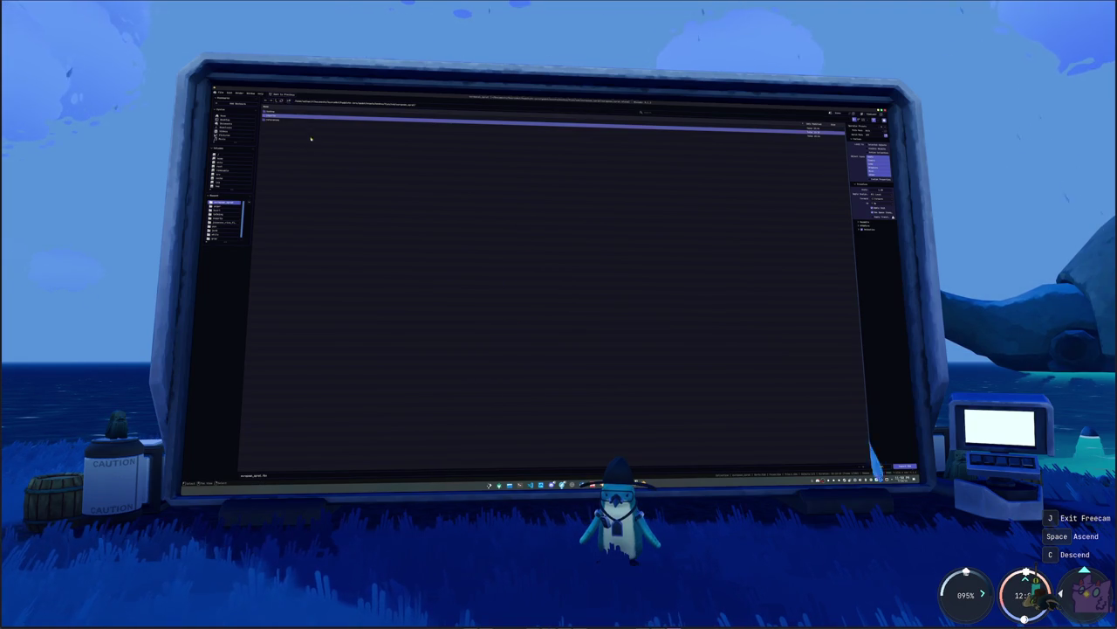
pyautogui.doubleClick(311, 135)
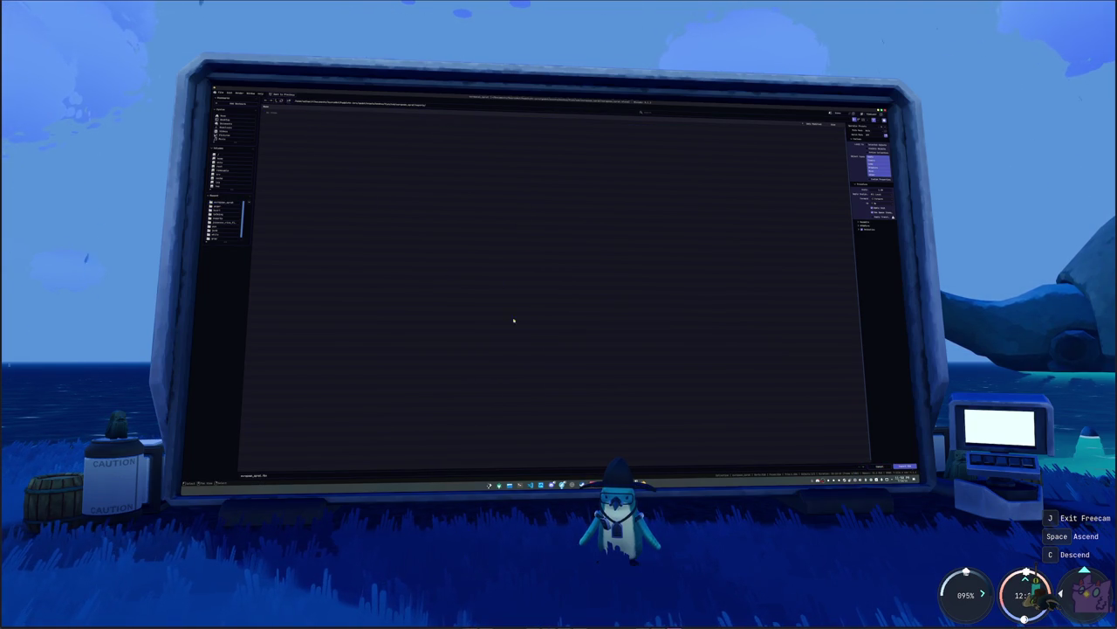
pyautogui.click(905, 467)
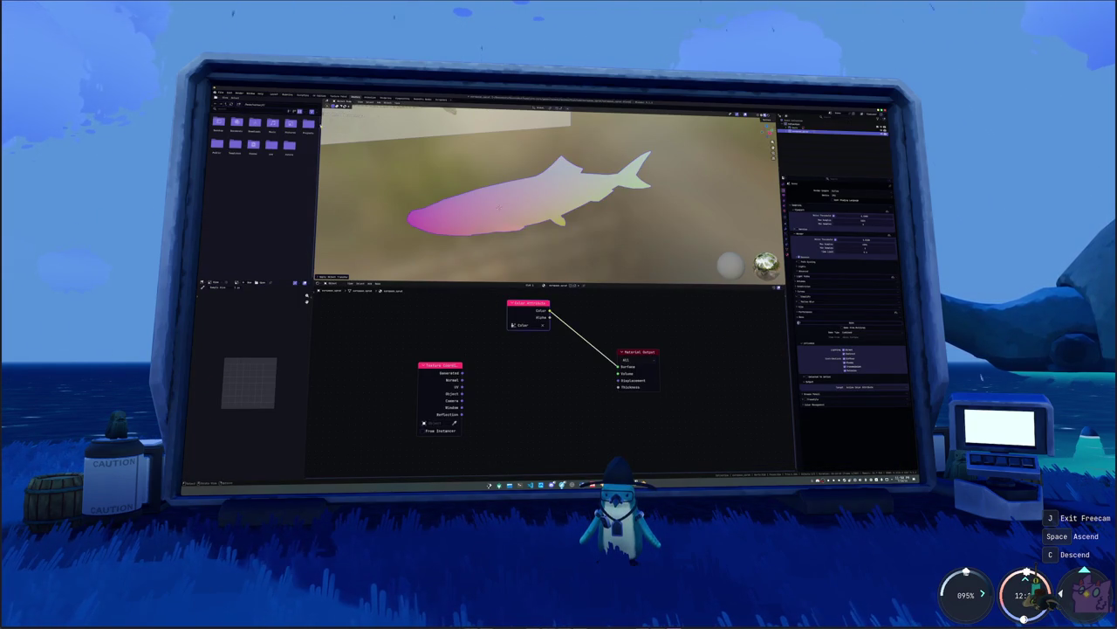
pyautogui.click(219, 93)
pyautogui.moveTo(229, 159)
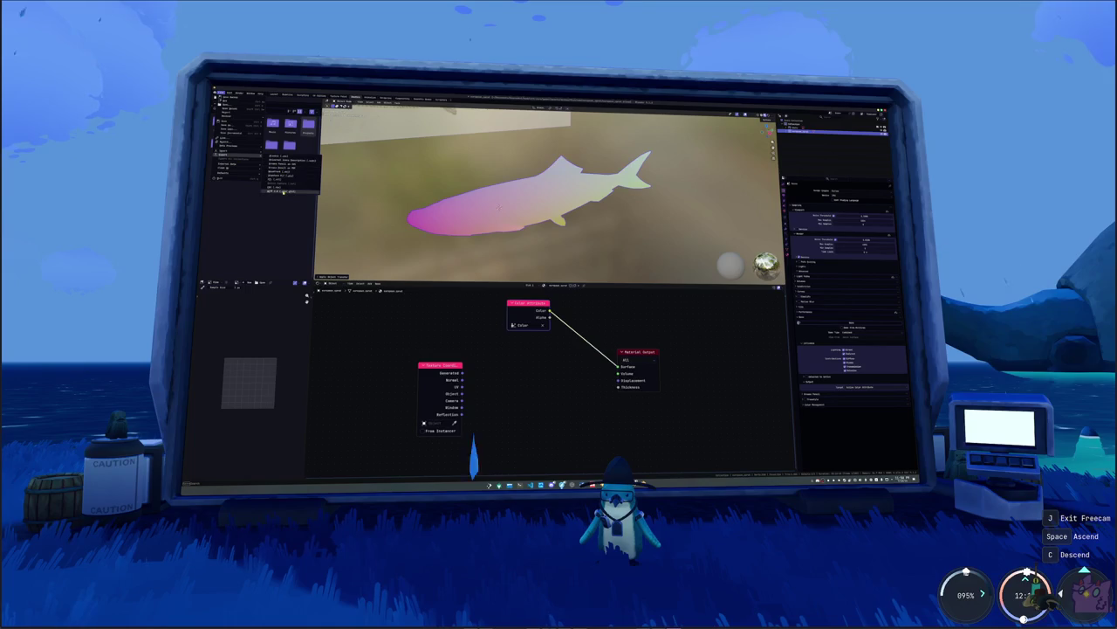
pyautogui.click(286, 173)
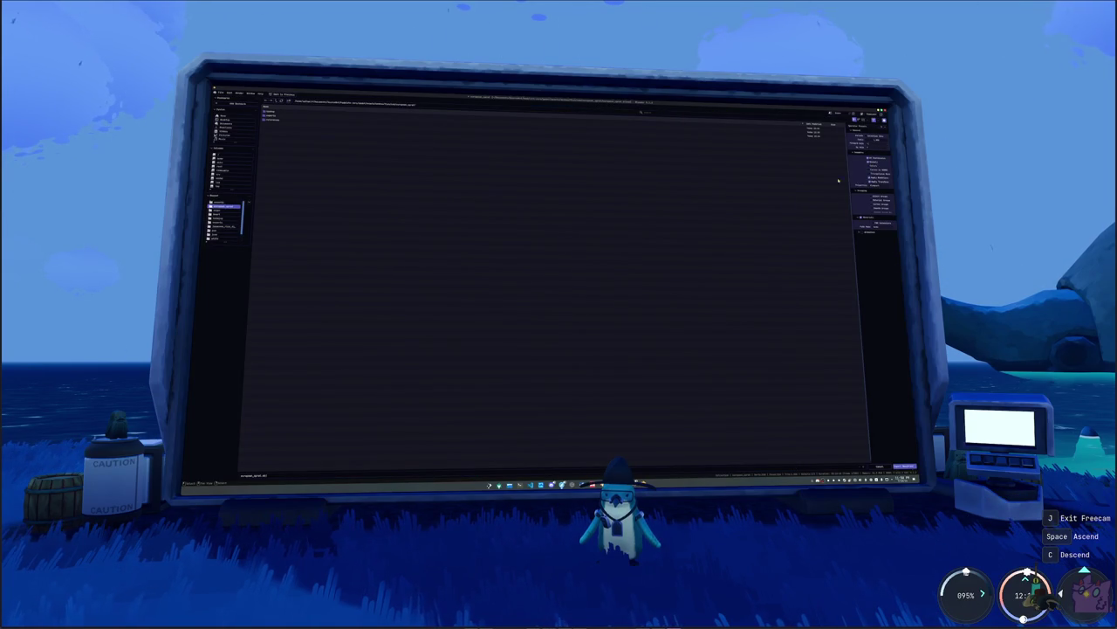
pyautogui.click(902, 467)
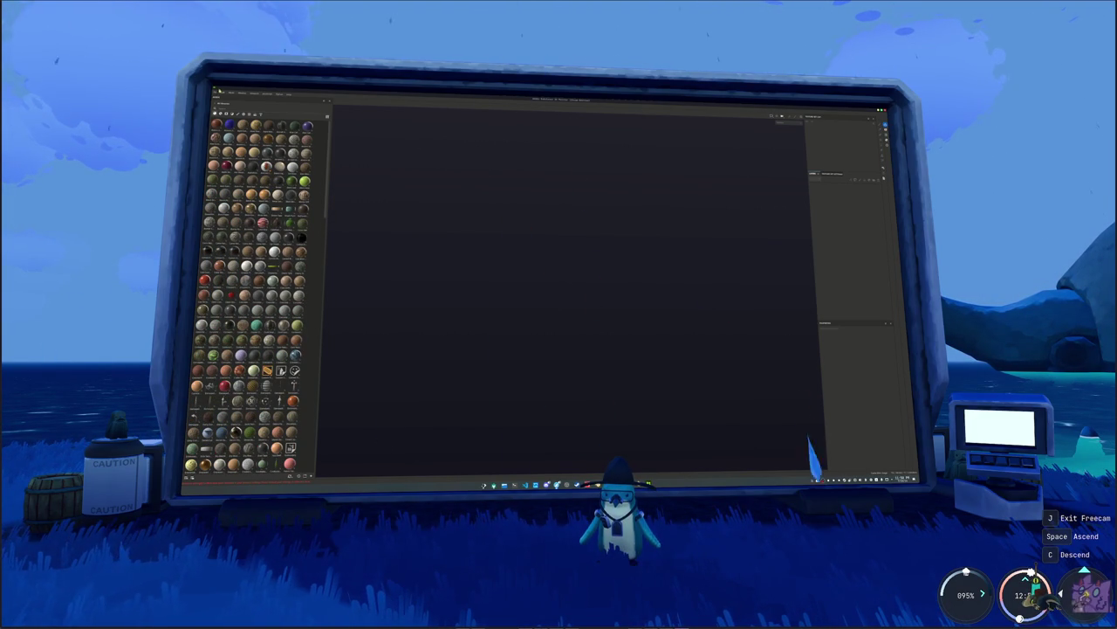
pyautogui.hotkey('ctrl', 'n')
# - Create a new Painter project using the exported fish mesh file
pyautogui.click(600, 236)
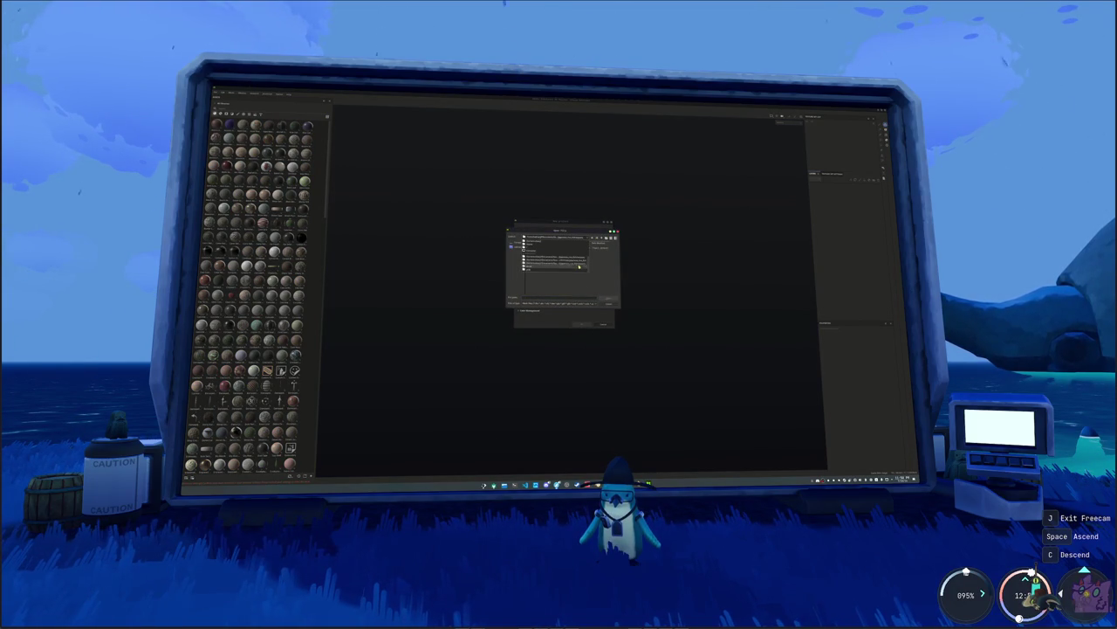
pyautogui.doubleClick(555, 260)
pyautogui.click(602, 237)
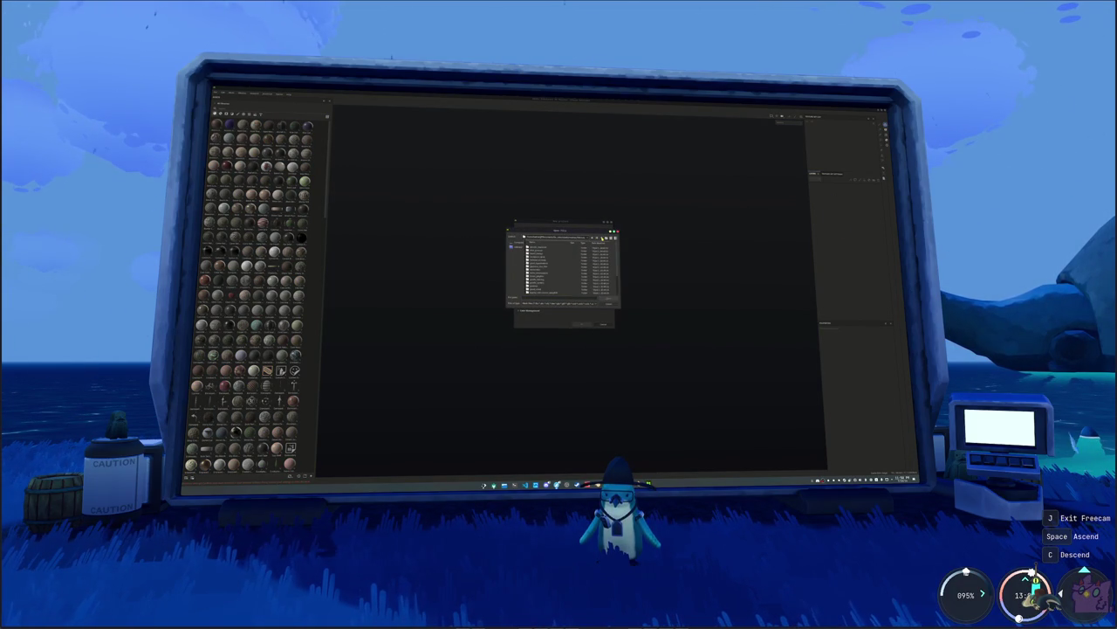
pyautogui.doubleClick(543, 258)
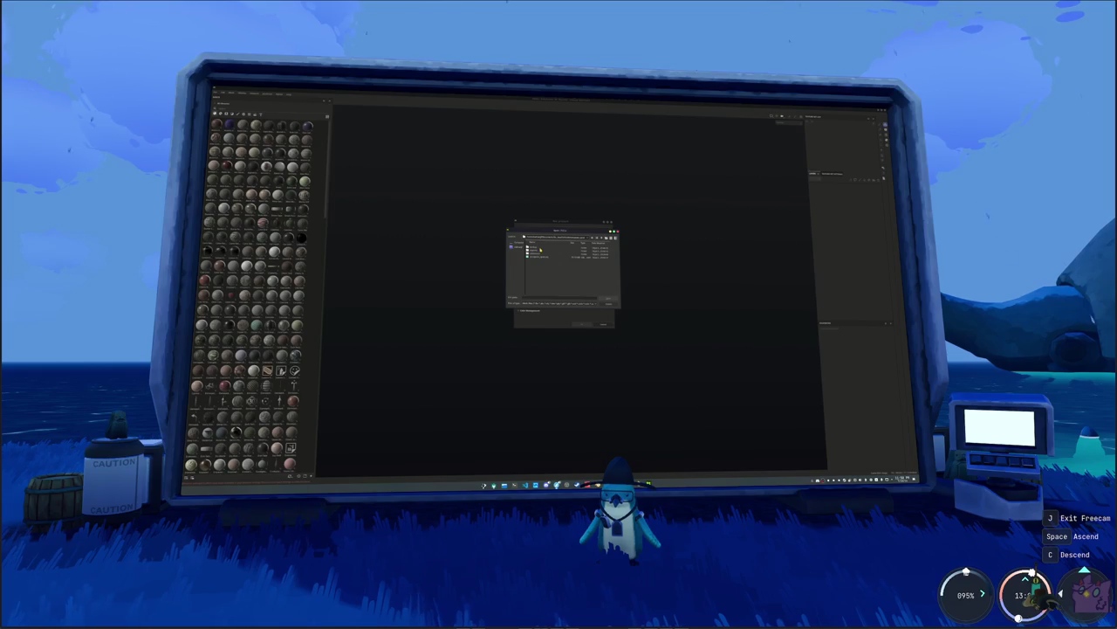
pyautogui.doubleClick(538, 248)
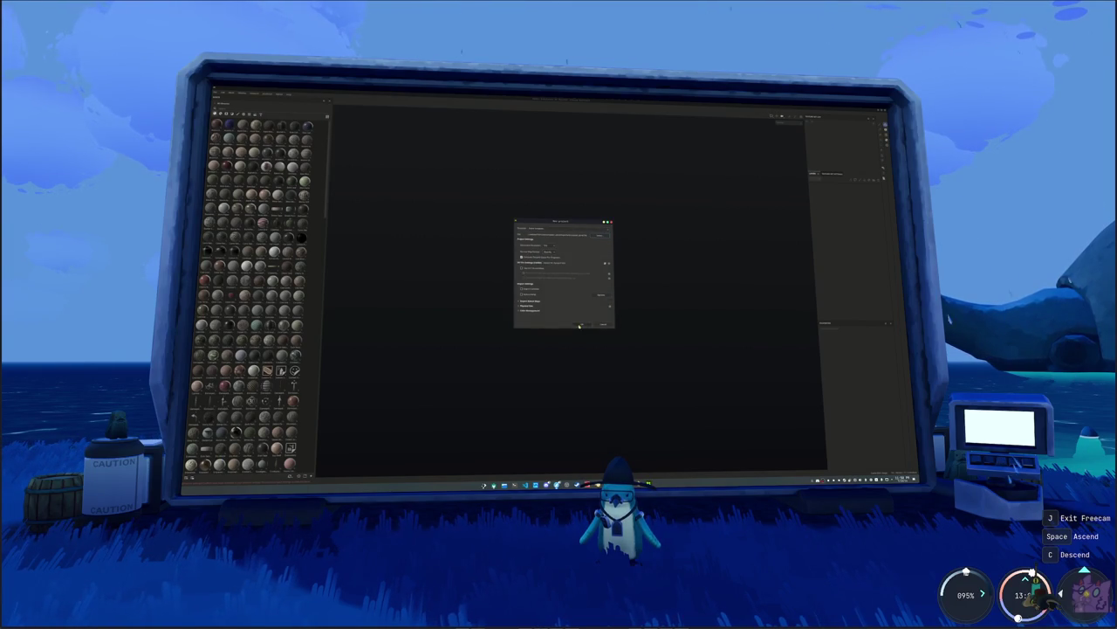
pyautogui.click(581, 321)
# - Bake the fish's mesh maps and return to painting
pyautogui.hotkey('ctrl', 'b')
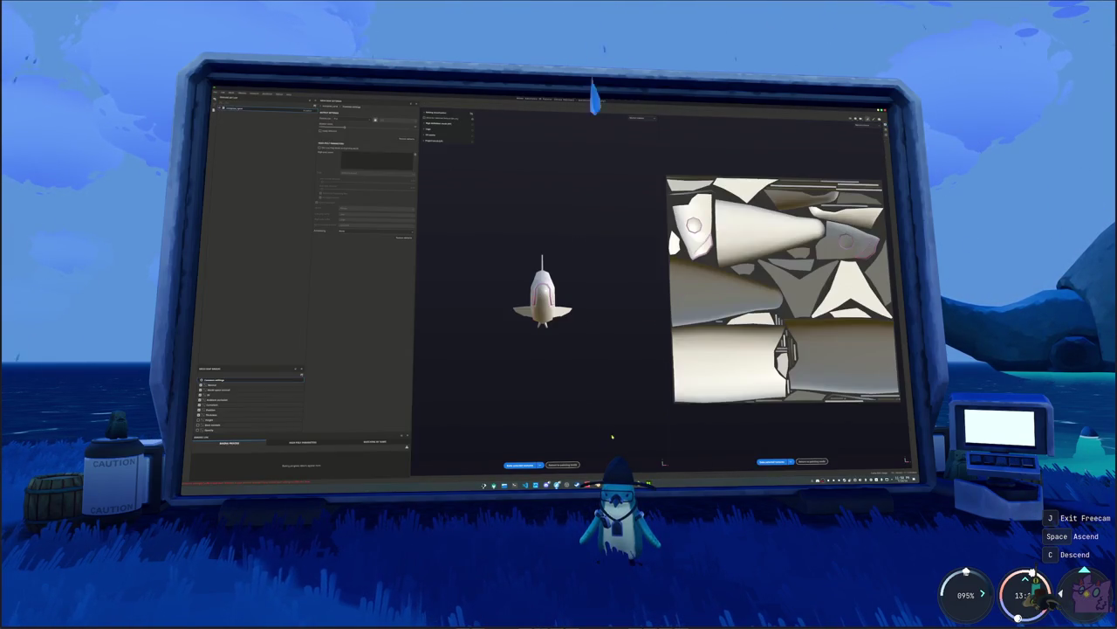
pyautogui.click(528, 465)
pyautogui.keyDown('alt'); pyautogui.moveTo(506, 349); pyautogui.dragTo(565, 339); pyautogui.keyUp('alt')
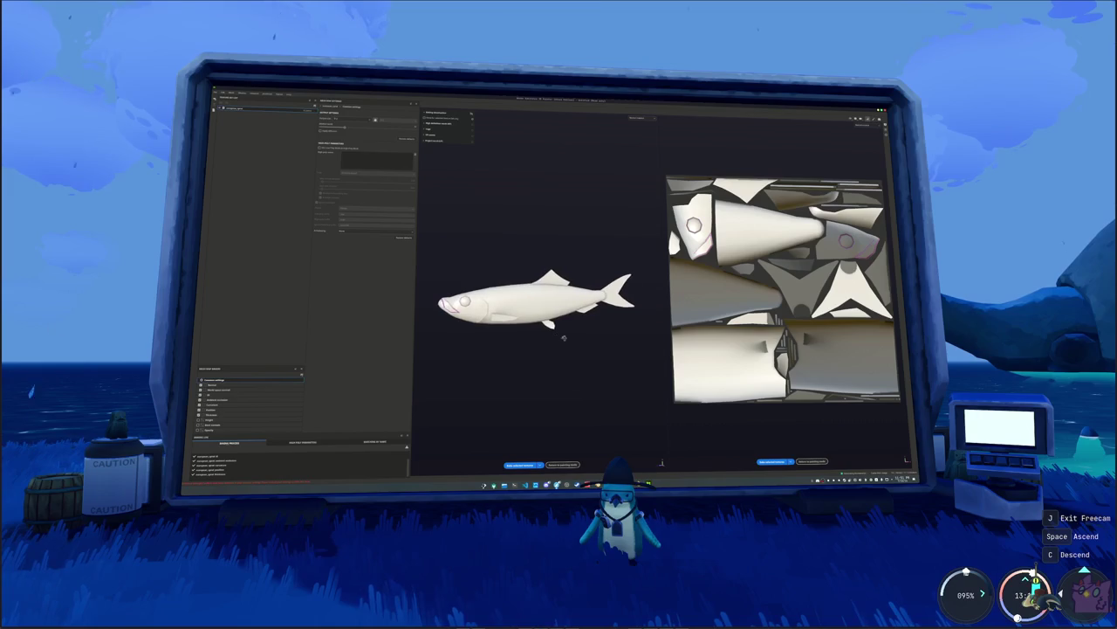
pyautogui.click(566, 465)
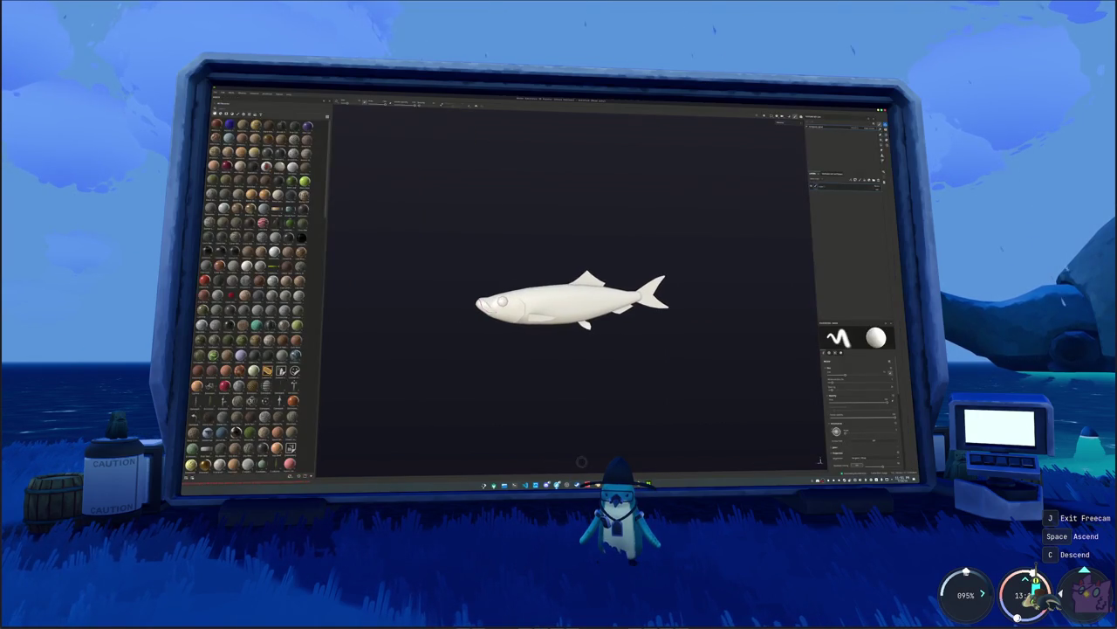
# - Delete the selected layer and apply an orange-brown material to the fish
pyautogui.keyDown('alt'); pyautogui.moveTo(587, 334); pyautogui.dragTo(602, 350); pyautogui.keyUp('alt')
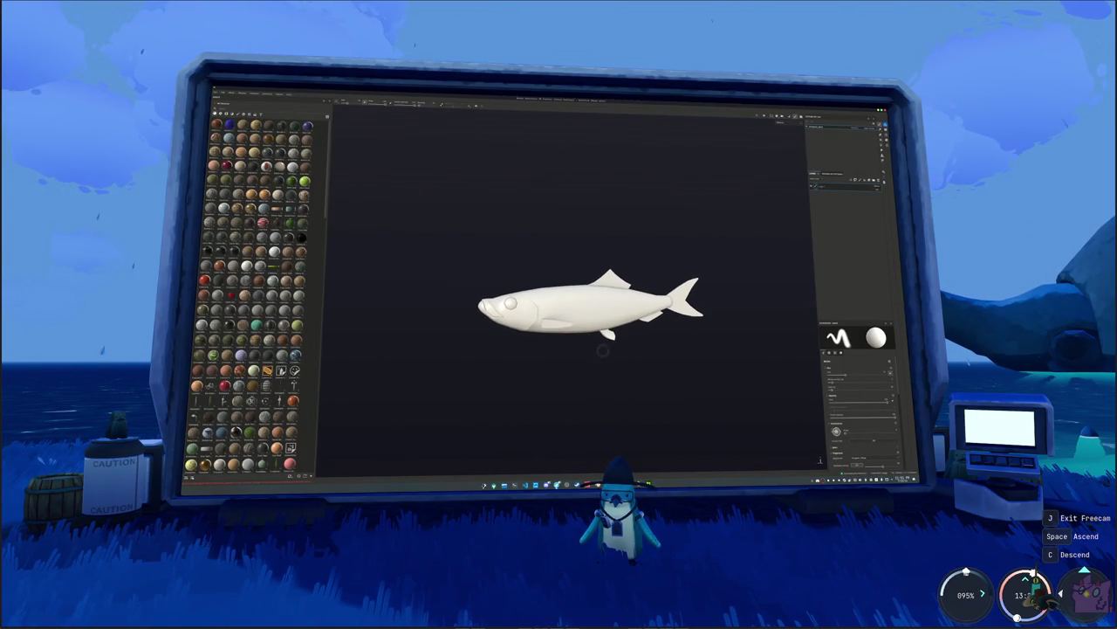
pyautogui.scroll(2, 671, 340)
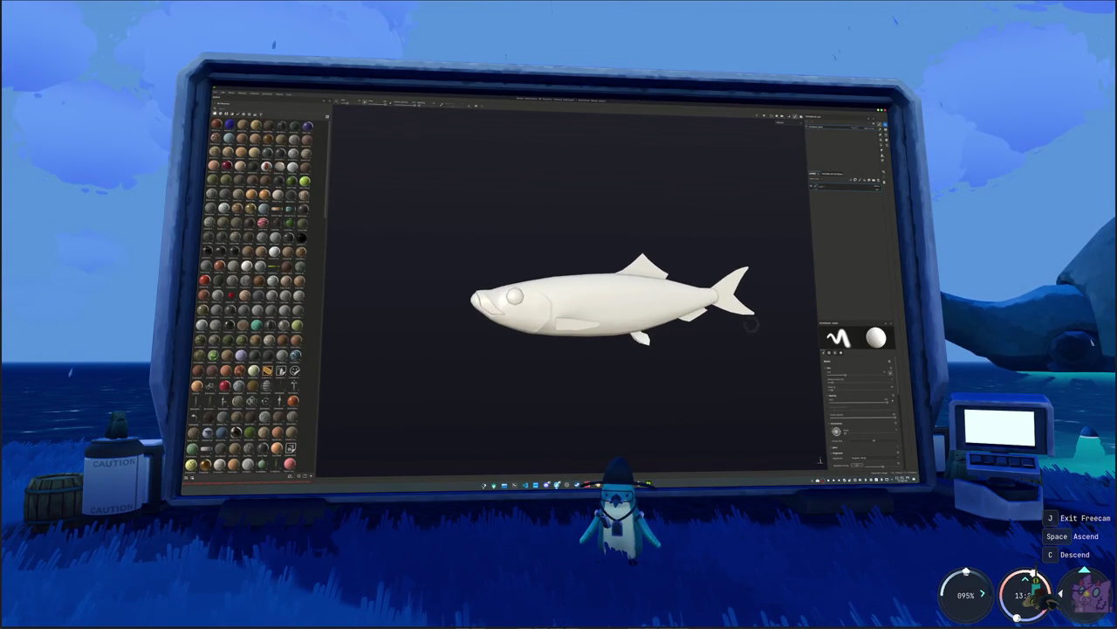
pyautogui.scroll(1, 671, 340)
pyautogui.click(875, 182)
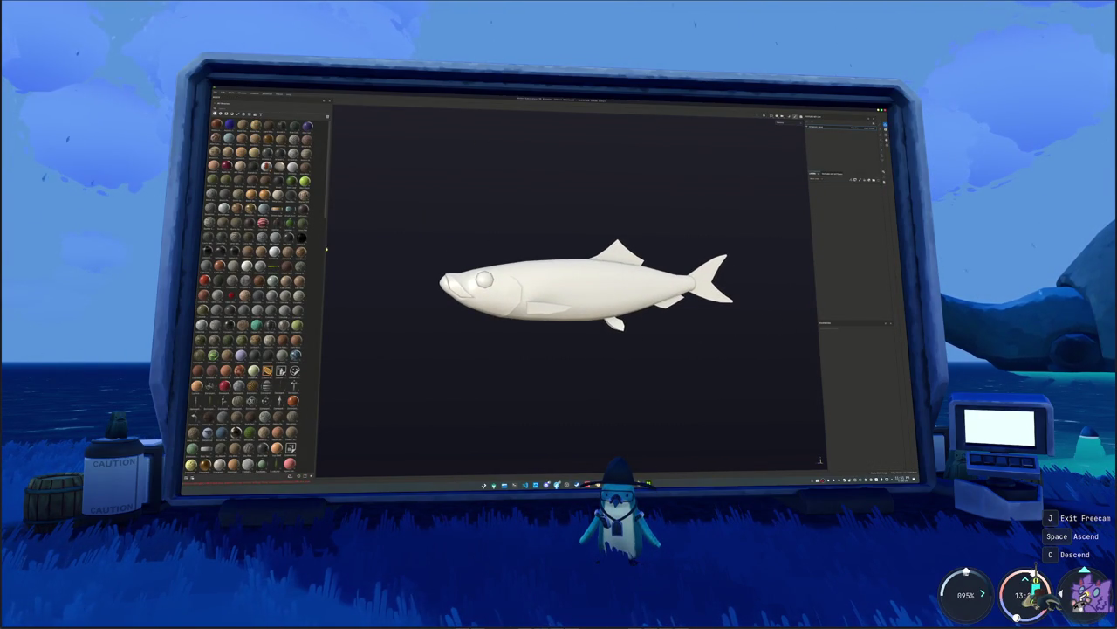
pyautogui.scroll(-10, 326, 251)
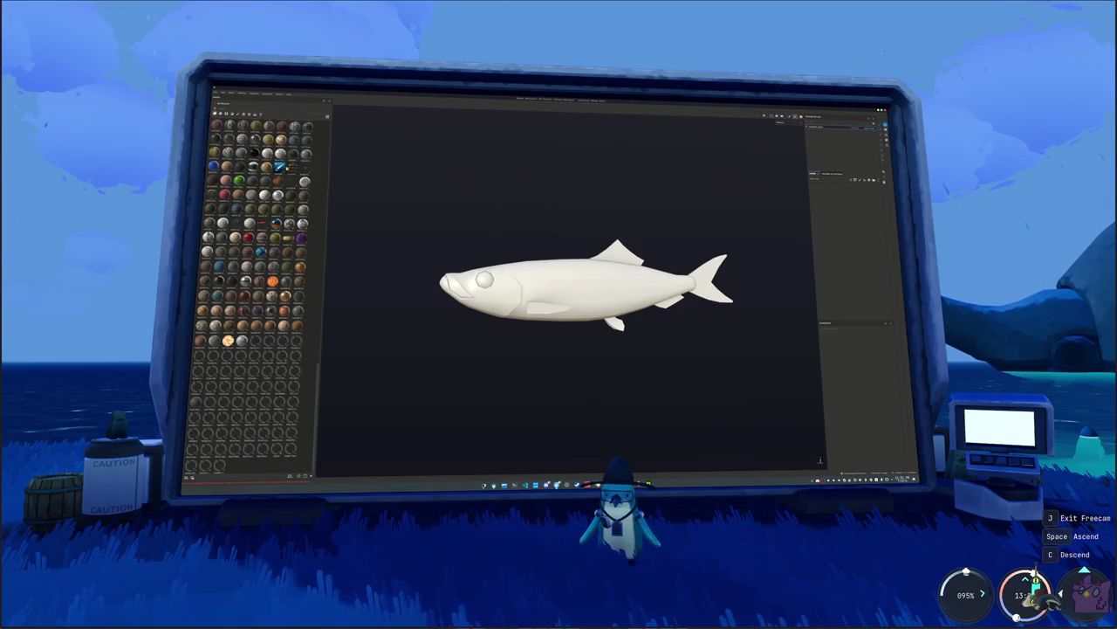
pyautogui.moveTo(228, 339); pyautogui.dragTo(537, 299)
# - Rebake the fish's mesh maps and return to painting
pyautogui.scroll(1, 644, 242)
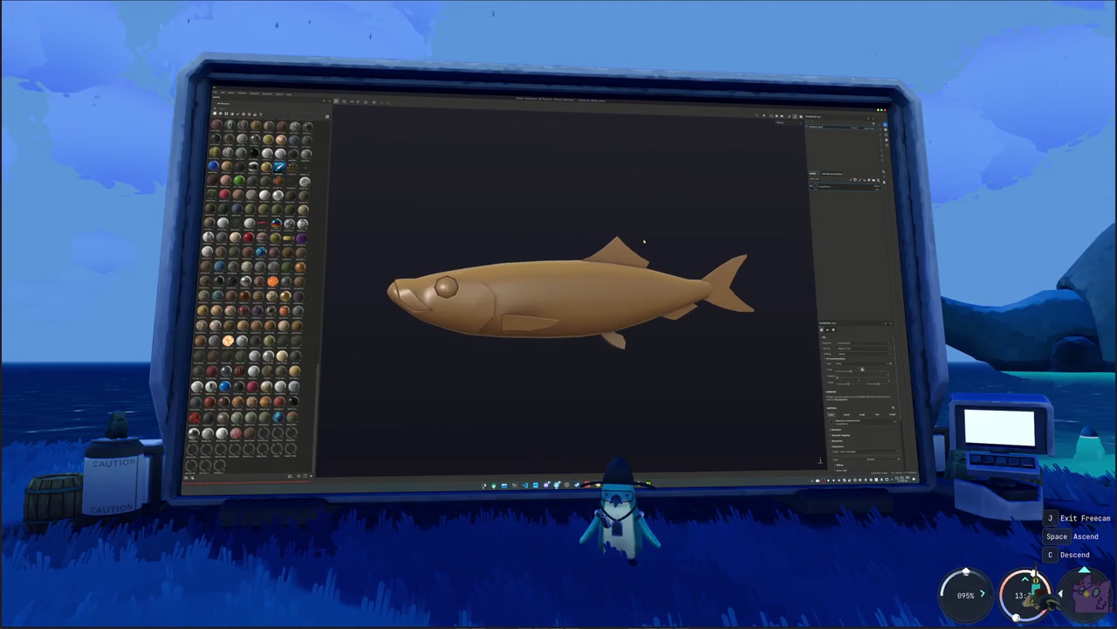
pyautogui.scroll(-2, 646, 240)
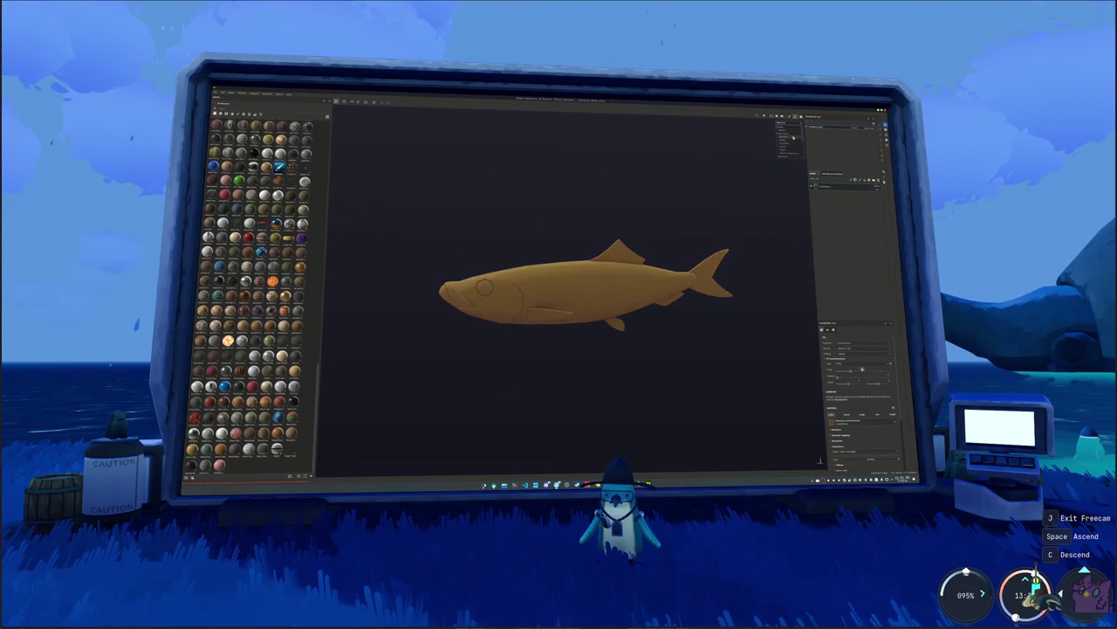
pyautogui.moveTo(606, 211); pyautogui.dragTo(582, 195, button='middle')
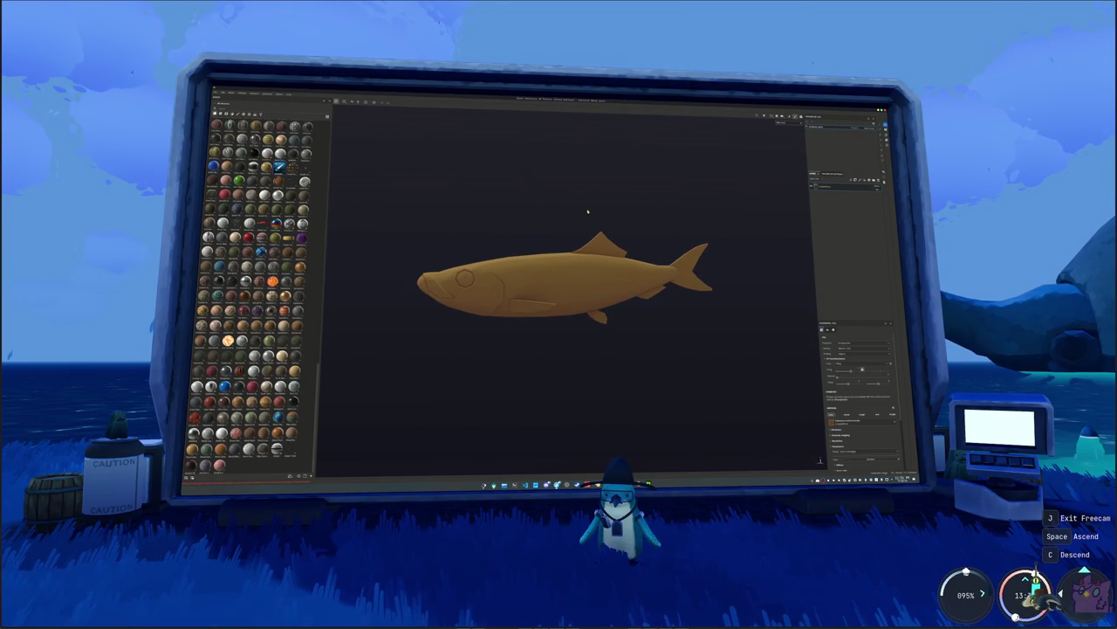
pyautogui.hotkey('ctrl', 'shift', 'b')
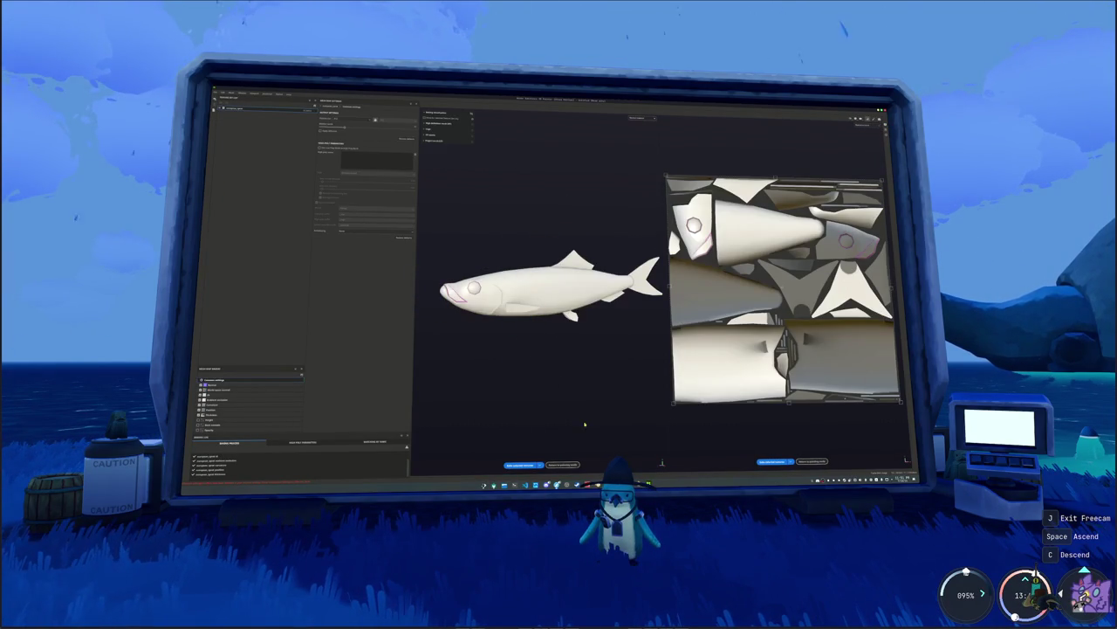
pyautogui.click(565, 464)
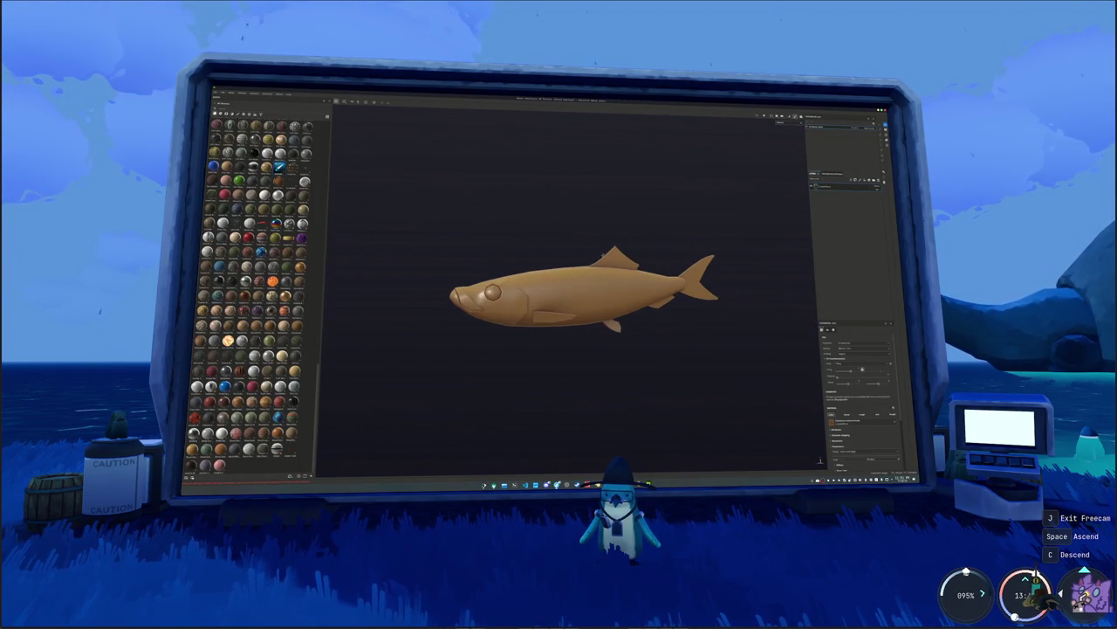
# - Replace it with a flat orange material on the fish, then bring up a file browser
pyautogui.scroll(-3, 250, 295)
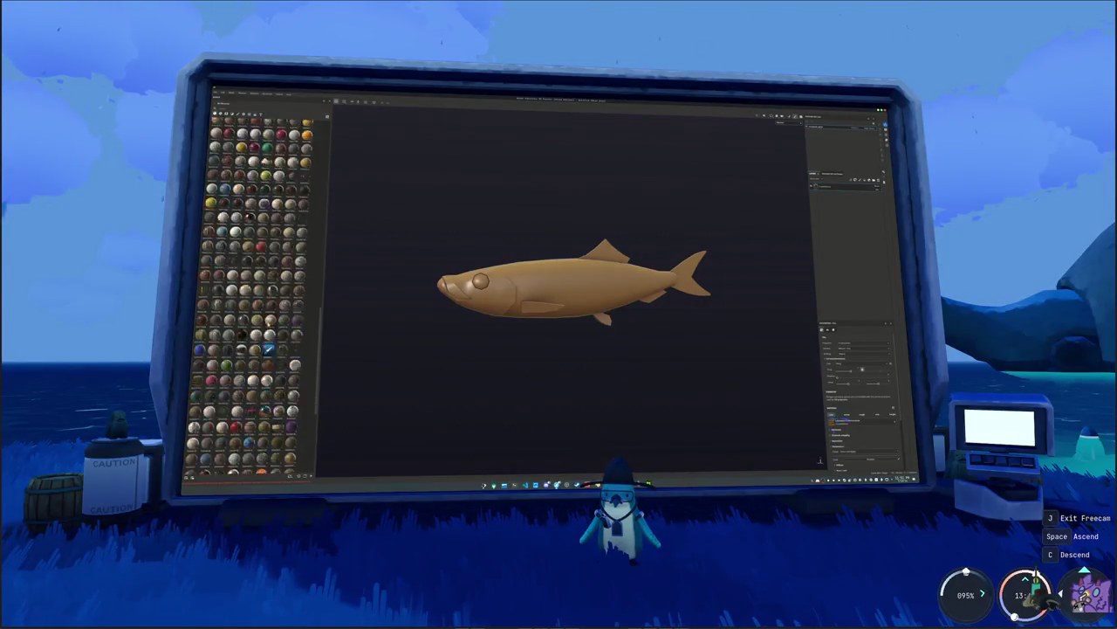
pyautogui.scroll(-3, 250, 295)
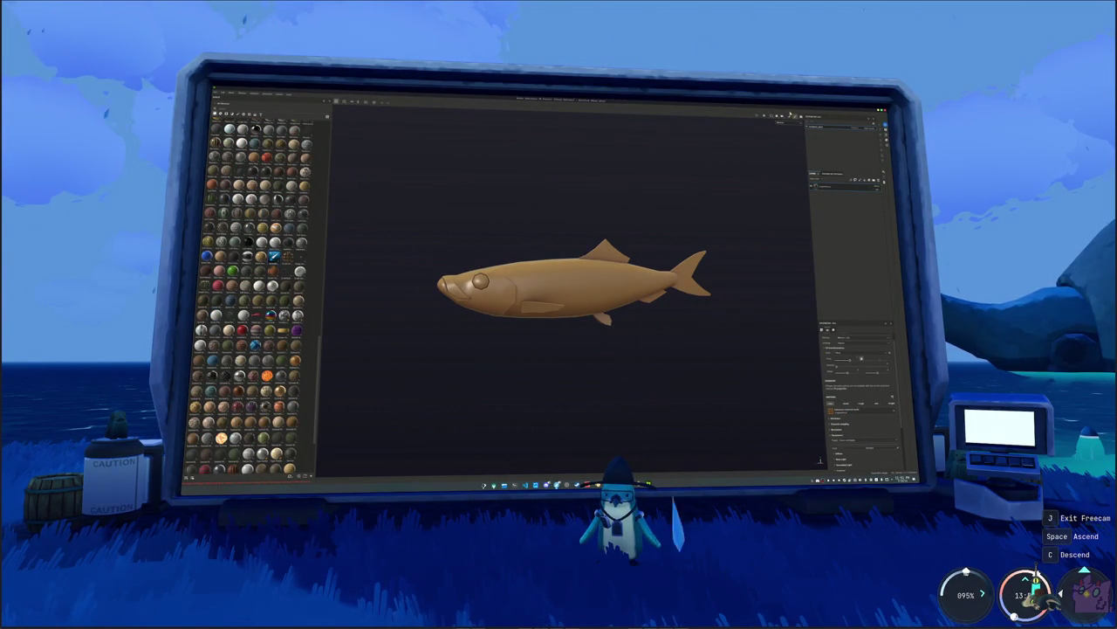
pyautogui.click(788, 140)
pyautogui.scroll(2, 641, 237)
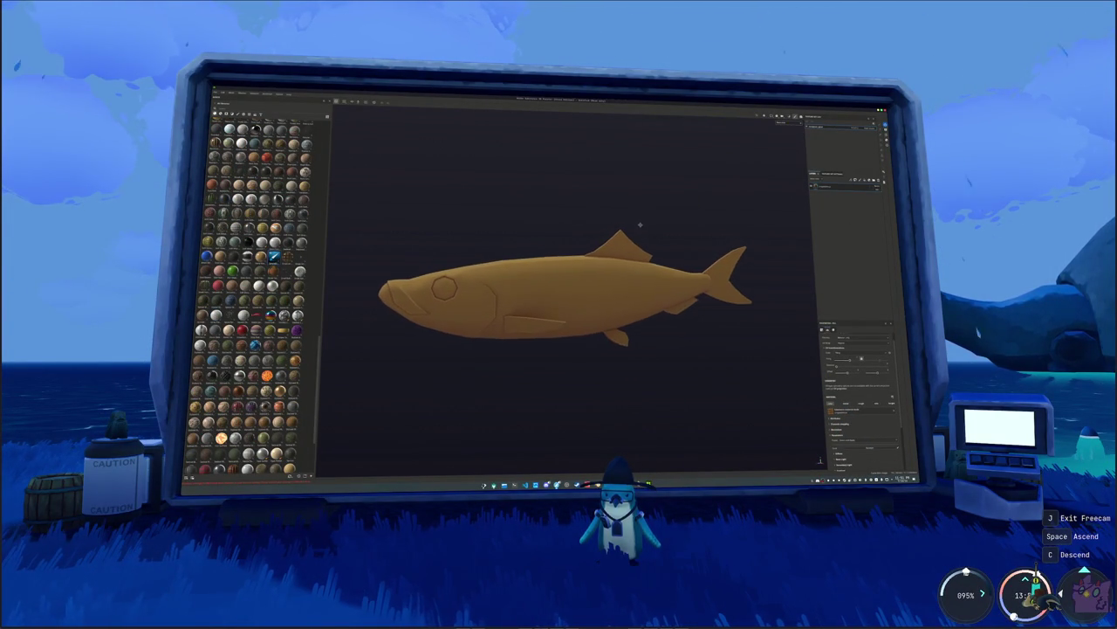
pyautogui.hotkey('ctrl', 'o')
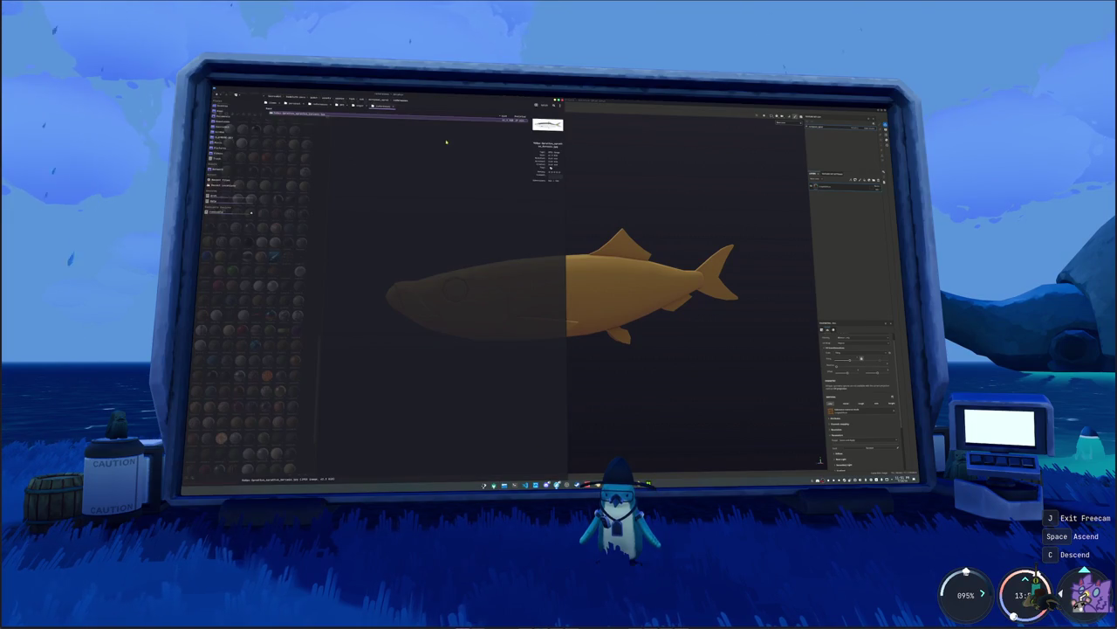
# - Open the sardine reference image at the upper left and launch a 'color' picker beside it
pyautogui.doubleClick(547, 124)
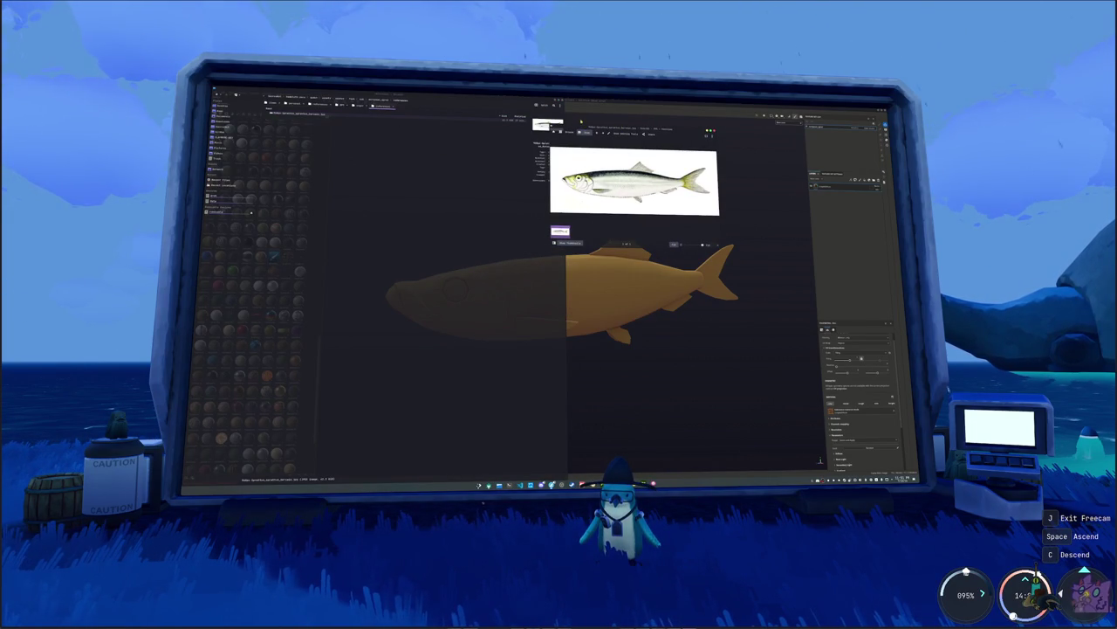
pyautogui.moveTo(629, 128); pyautogui.dragTo(414, 114)
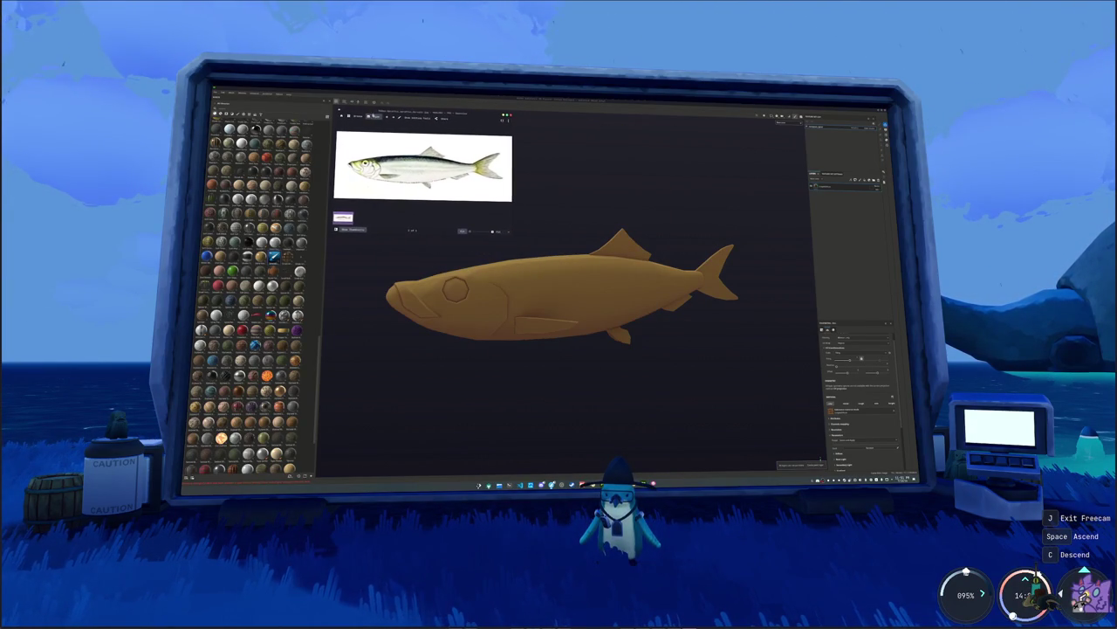
pyautogui.press('super')
pyautogui.write('color')
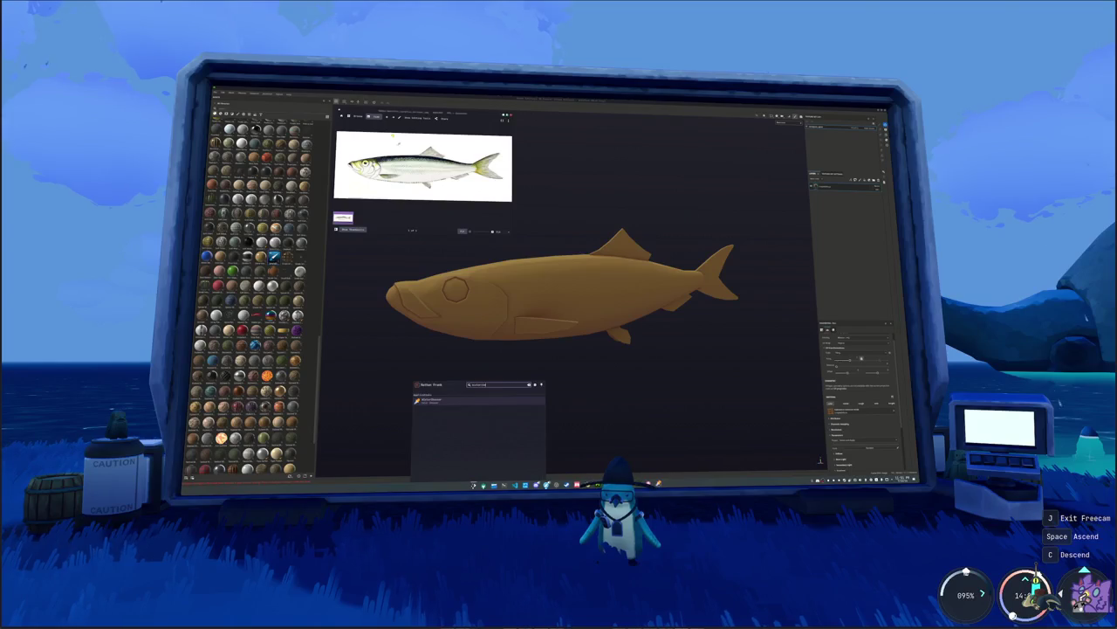
pyautogui.press('Return')
pyautogui.moveTo(529, 229); pyautogui.dragTo(534, 110)
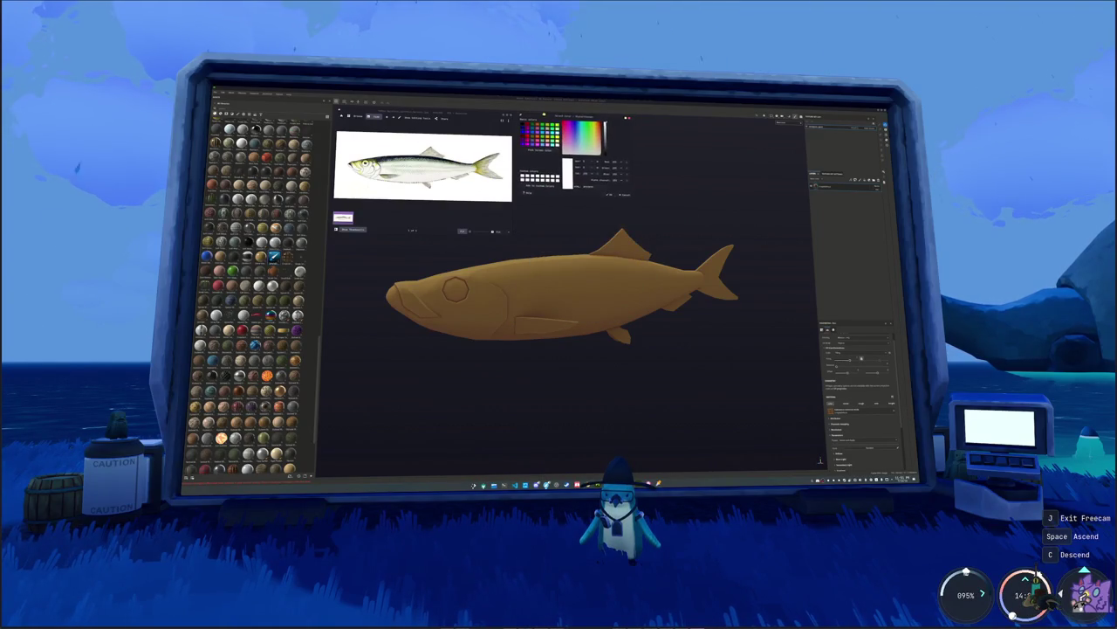
# - Sample a screen colour and lighten the fish layer's base colour toward near-white
pyautogui.click(529, 150)
pyautogui.click(521, 279)
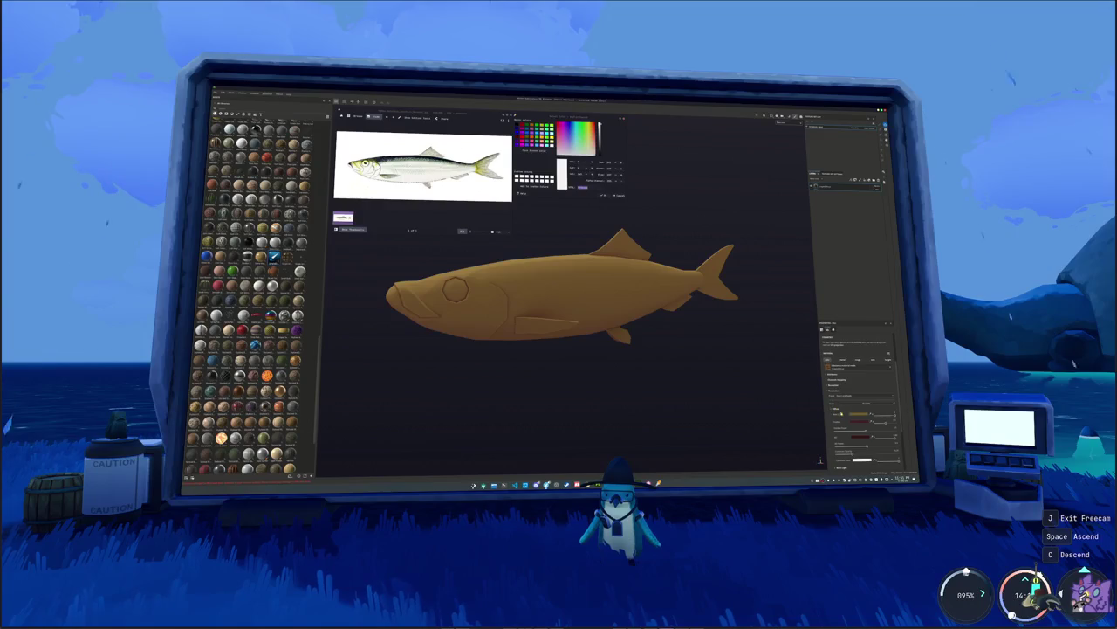
pyautogui.click(832, 411)
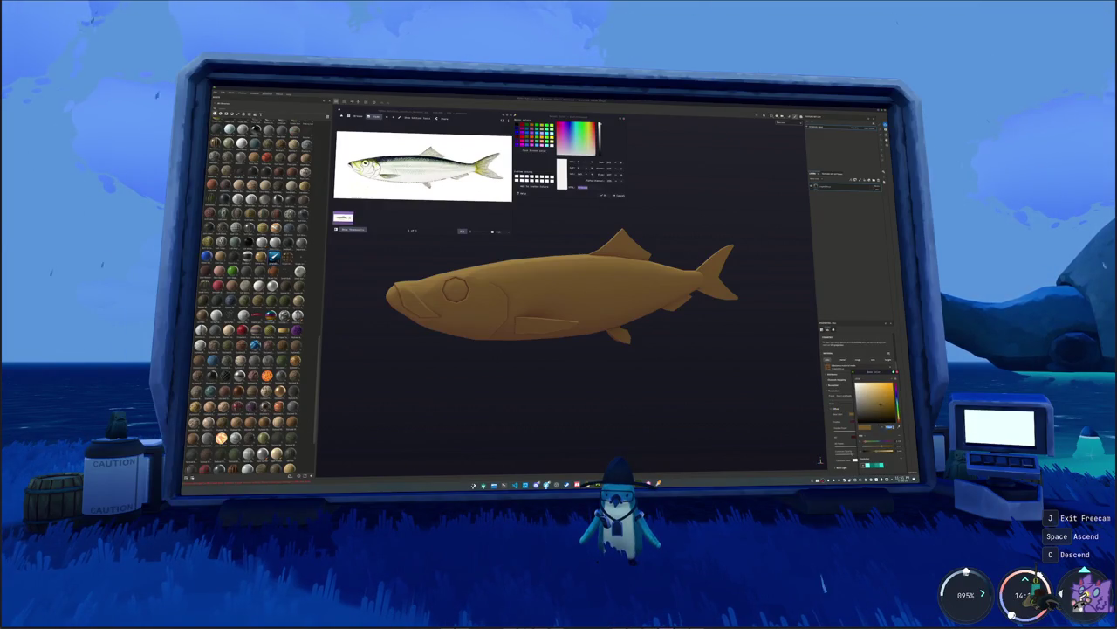
pyautogui.click(877, 425)
pyautogui.moveTo(889, 426); pyautogui.dragTo(862, 399)
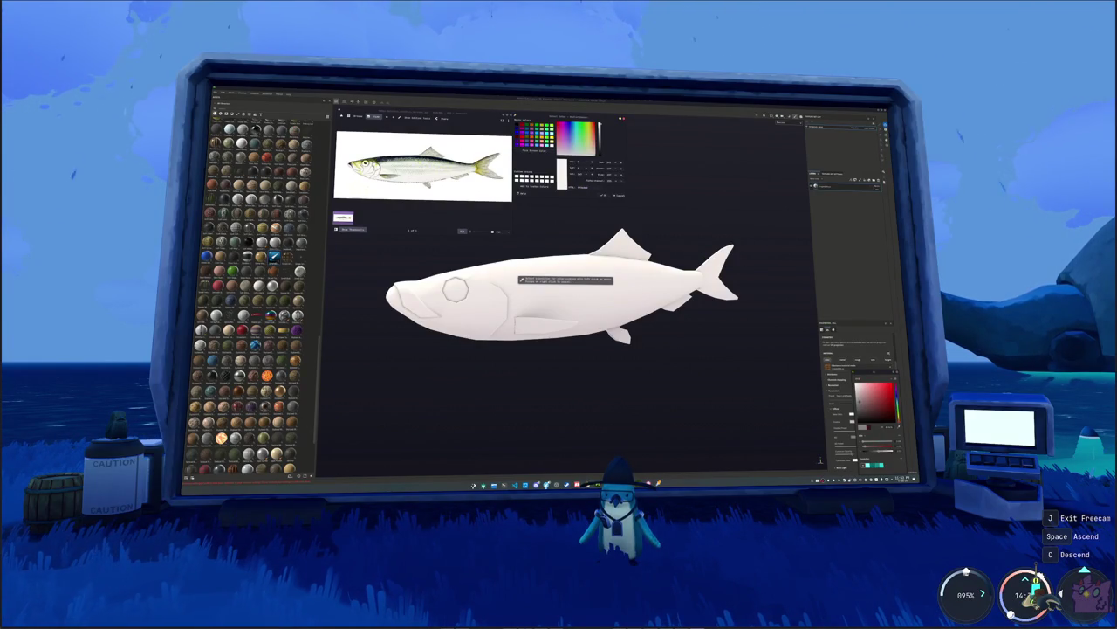
# - Apply the grey-green sampled from the reference's back as the base colour, nudging it greener
pyautogui.click(583, 150)
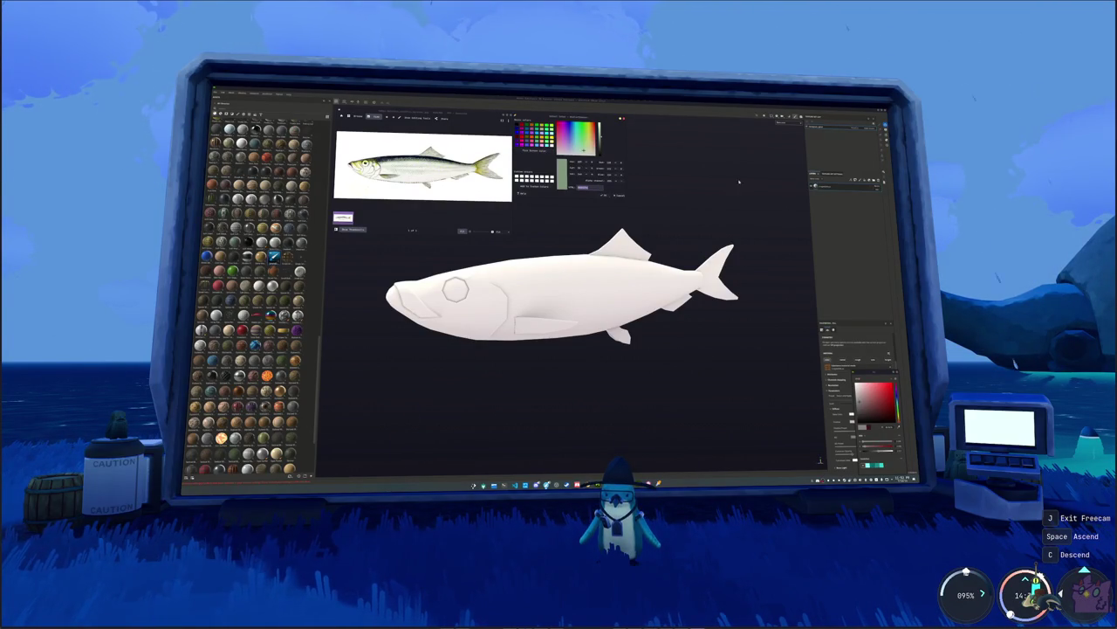
pyautogui.click(848, 411)
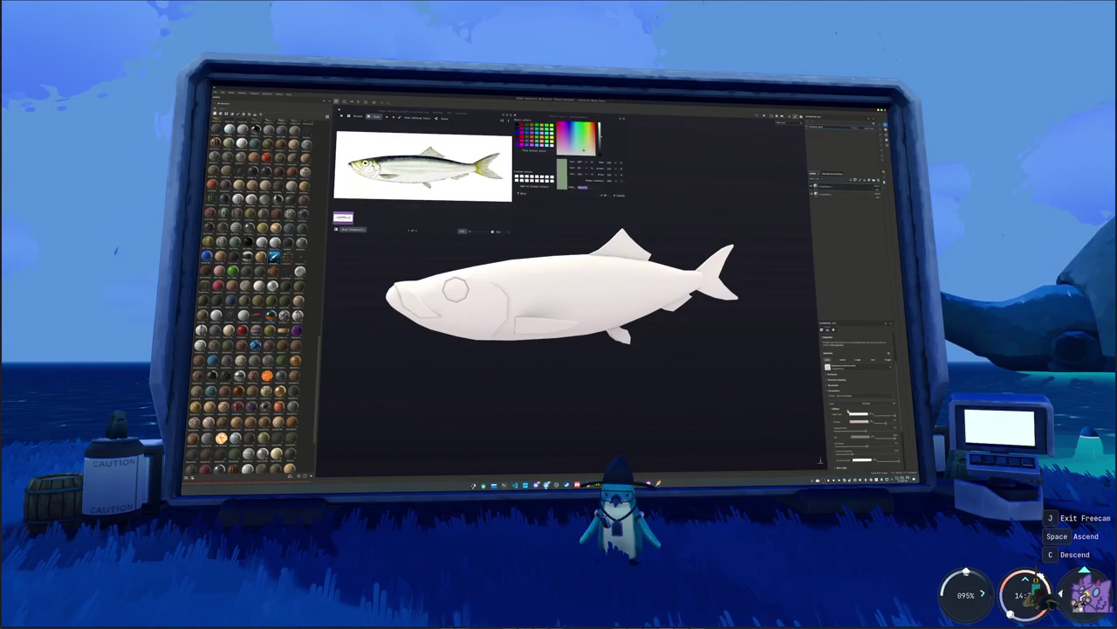
pyautogui.click(848, 412)
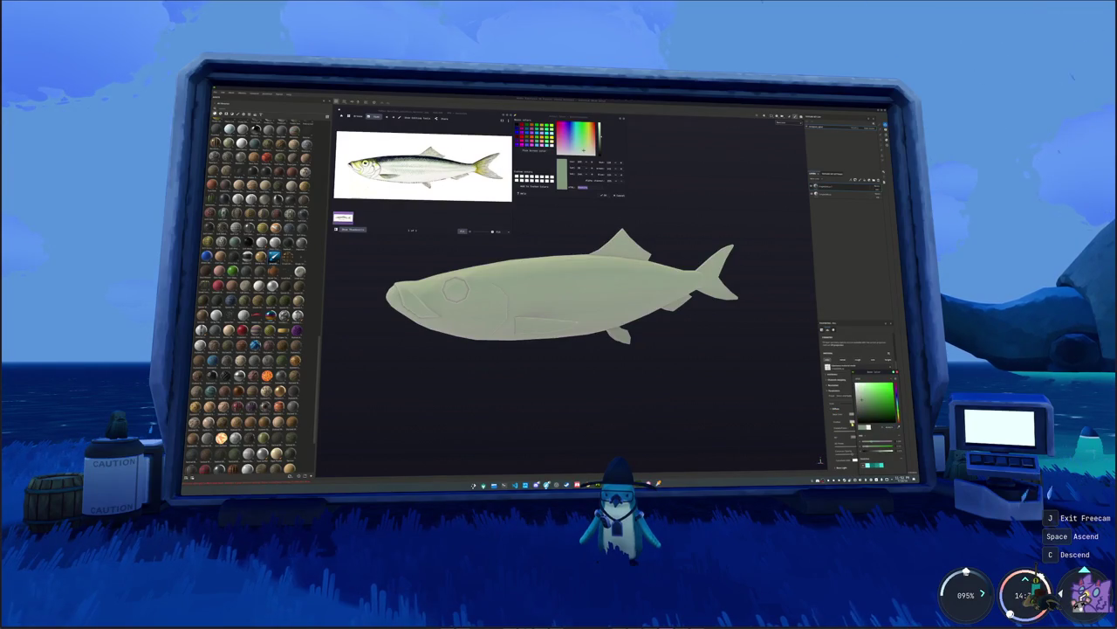
pyautogui.click(895, 384)
pyautogui.click(895, 397)
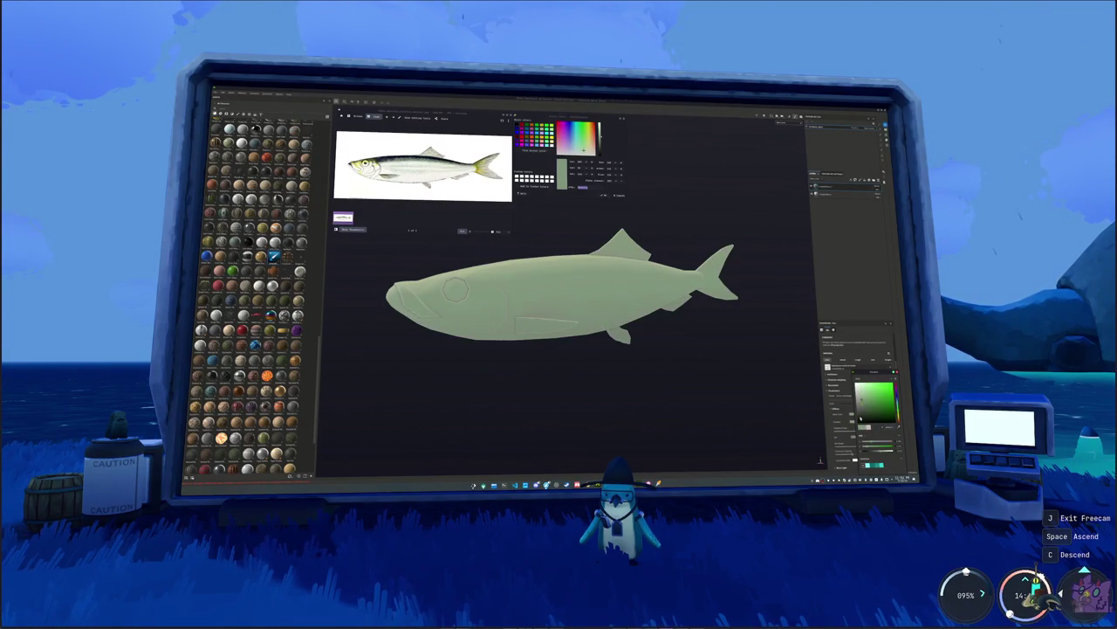
pyautogui.click(895, 384)
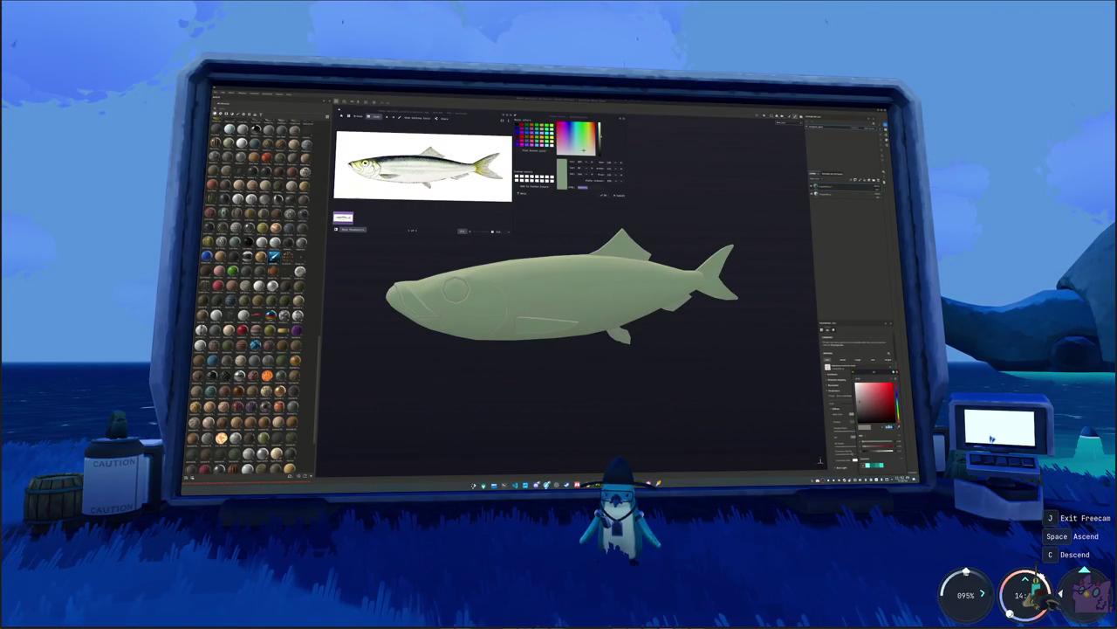
pyautogui.click(895, 397)
pyautogui.rightClick(825, 184)
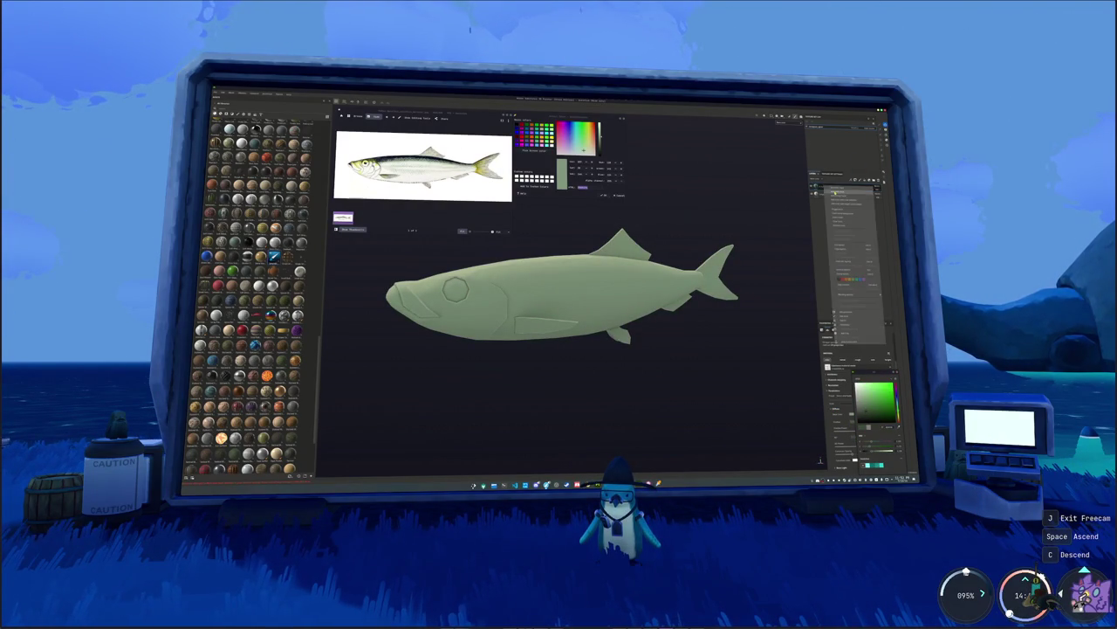
# - Add a white fill layer with a mask, select the mask, and apply a mottled grunge texture
pyautogui.click(838, 197)
pyautogui.rightClick(825, 184)
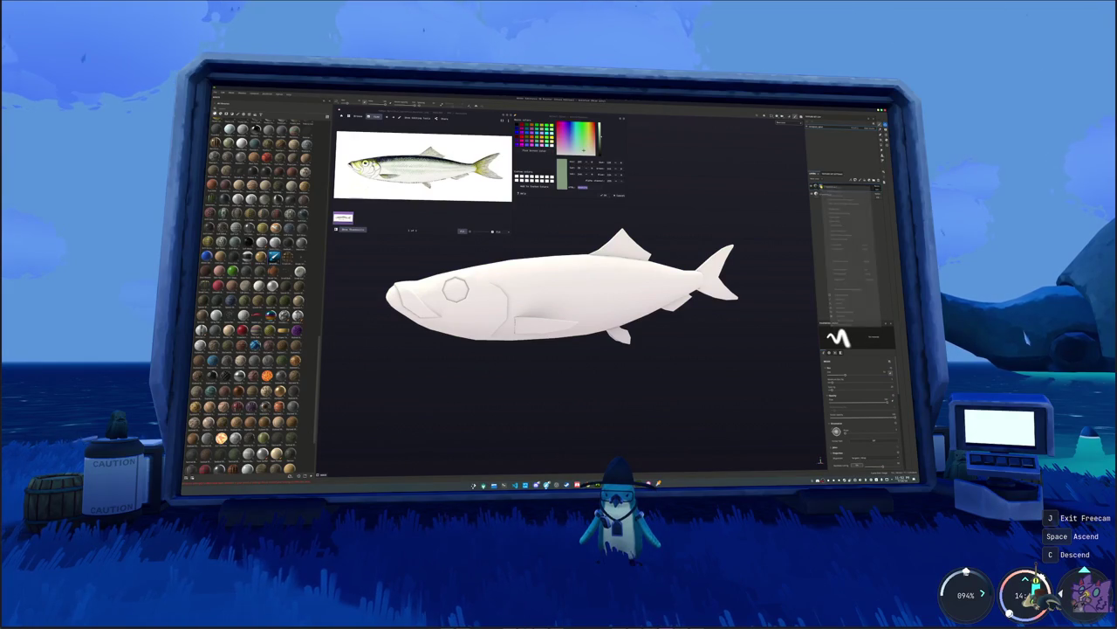
pyautogui.click(854, 295)
pyautogui.click(851, 341)
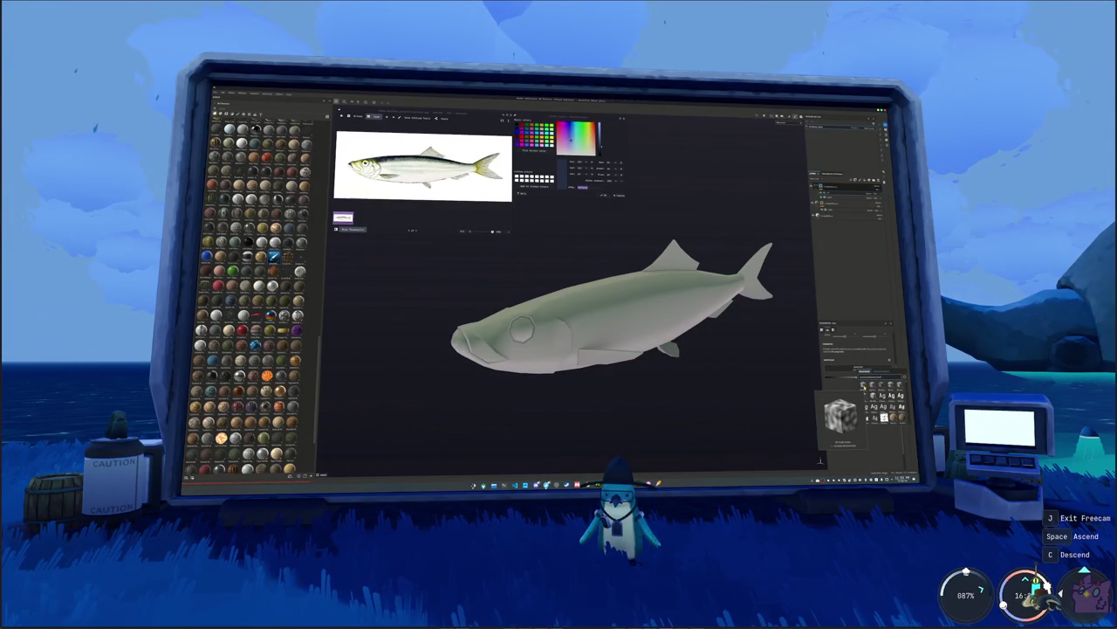
pyautogui.click(885, 417)
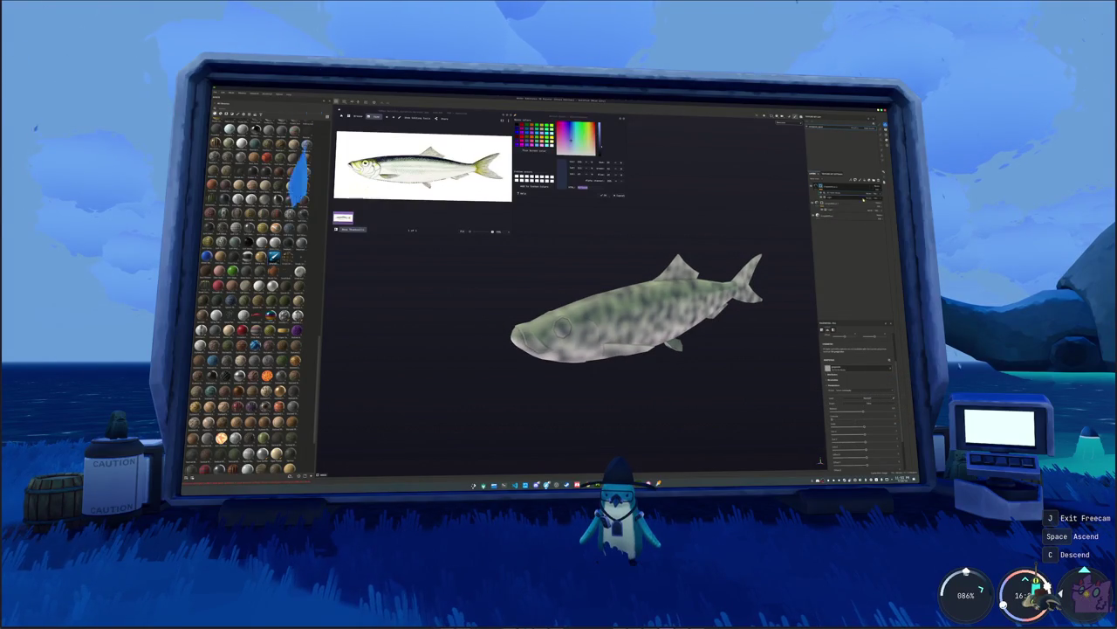
# - Change the grunge layer's blend mode, then delete the mottled texture layer entirely
pyautogui.click(873, 187)
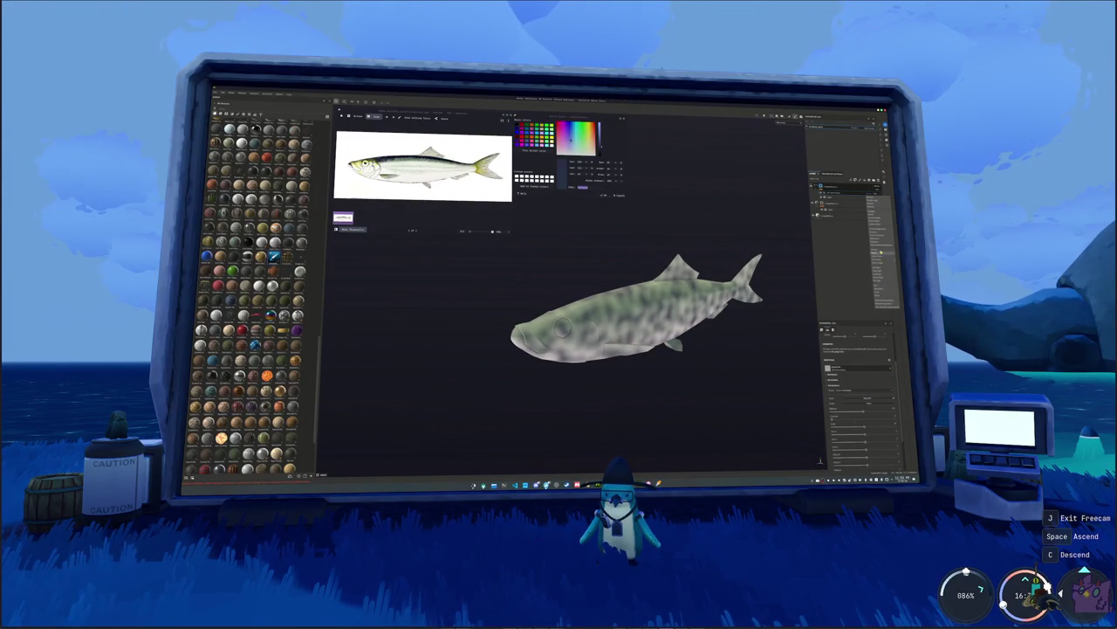
pyautogui.click(873, 212)
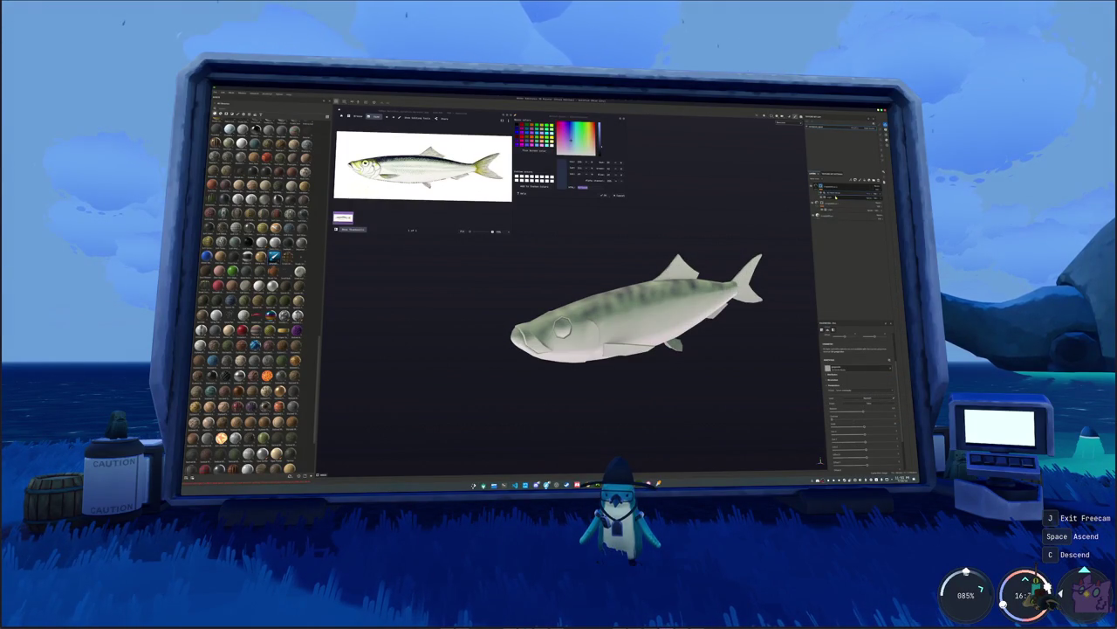
pyautogui.click(836, 198)
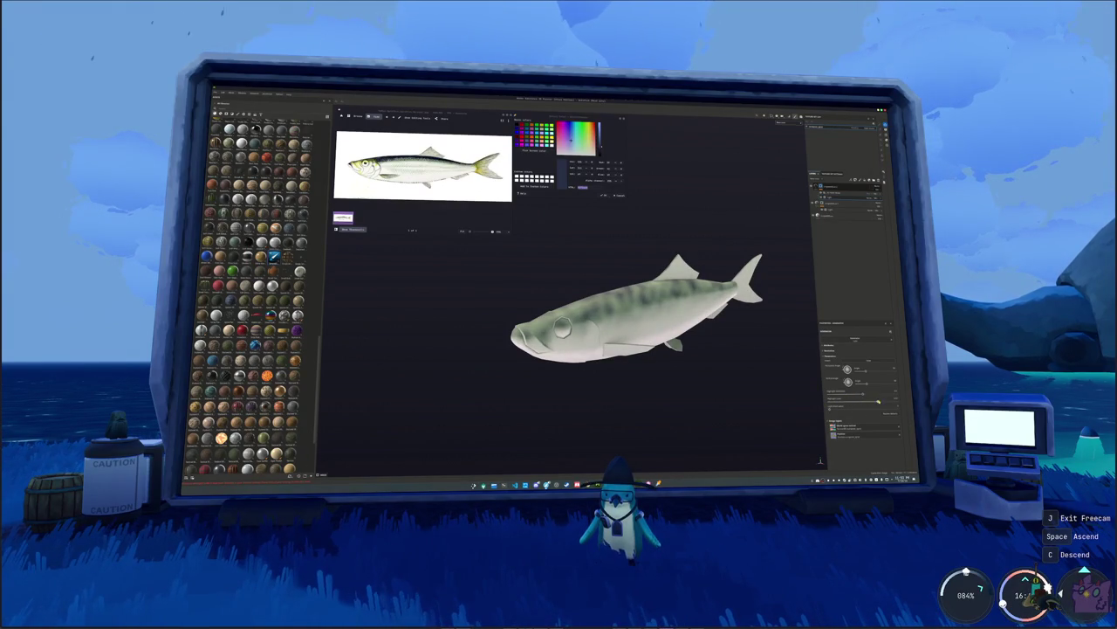
pyautogui.click(839, 187)
pyautogui.press('Delete')
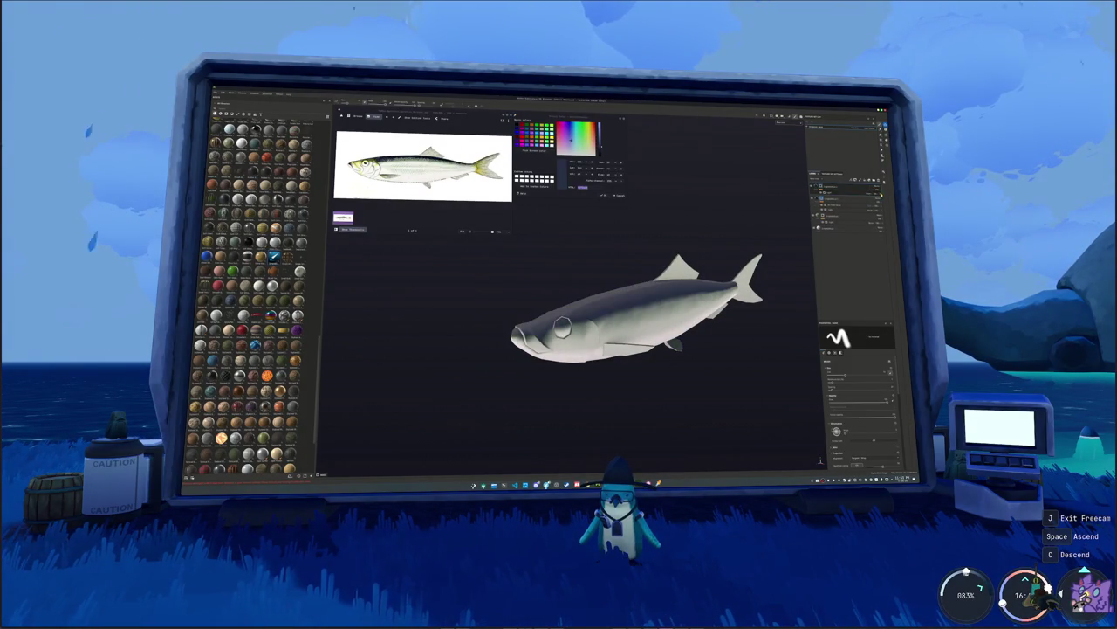
# - Darken the back layer's shading slider, then view the fish in side profile, zoomed out
pyautogui.click(841, 192)
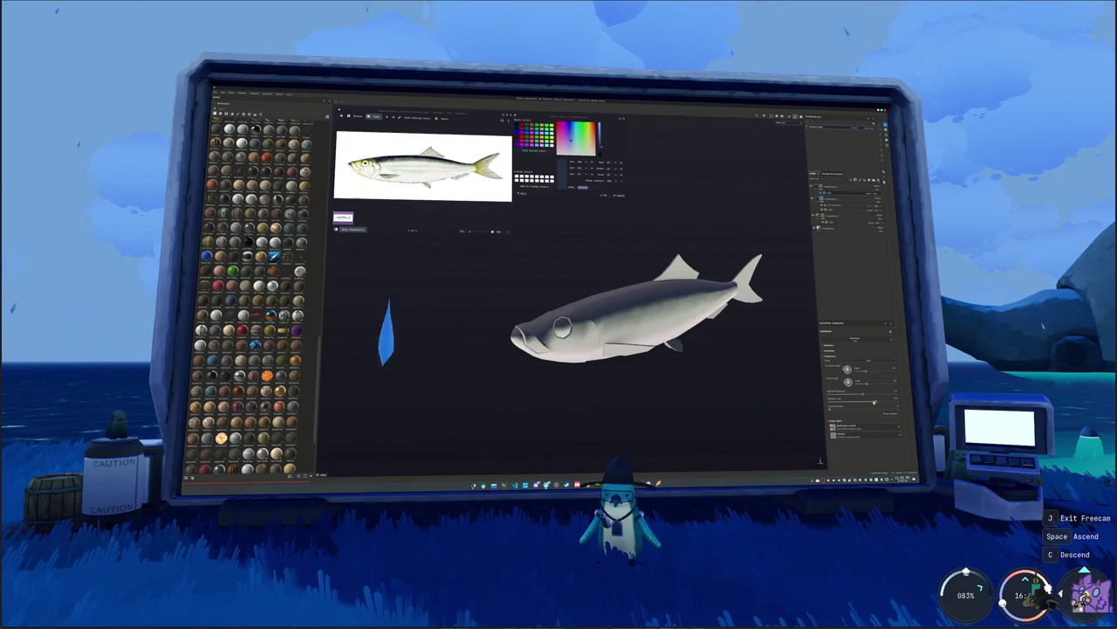
pyautogui.moveTo(874, 402); pyautogui.dragTo(857, 402)
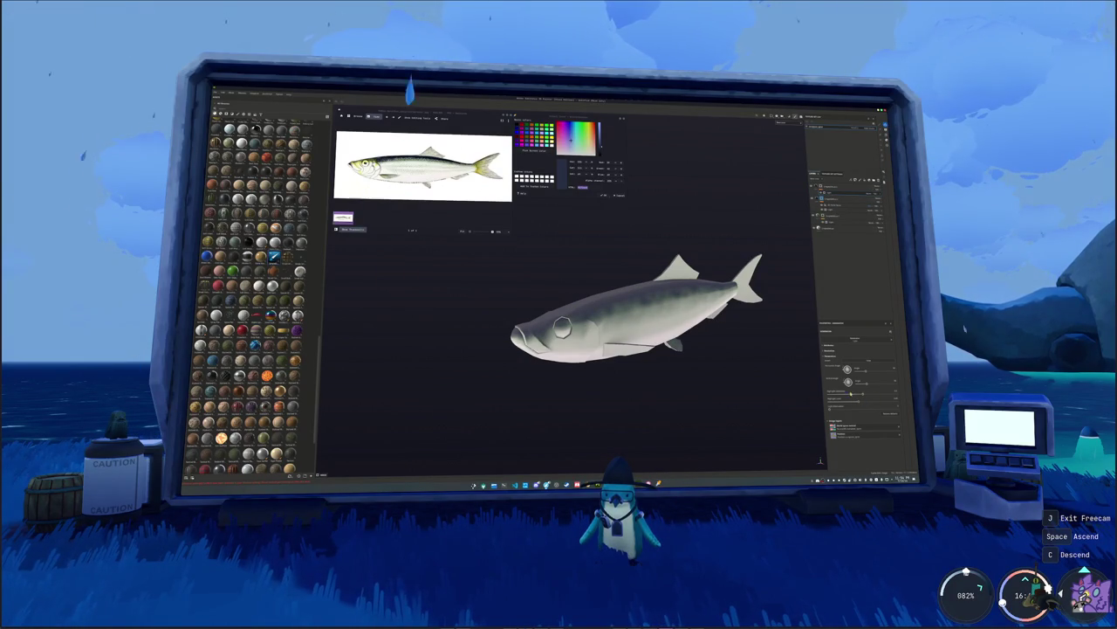
pyautogui.keyDown('alt'); pyautogui.moveTo(611, 349); pyautogui.dragTo(650, 348); pyautogui.keyUp('alt')
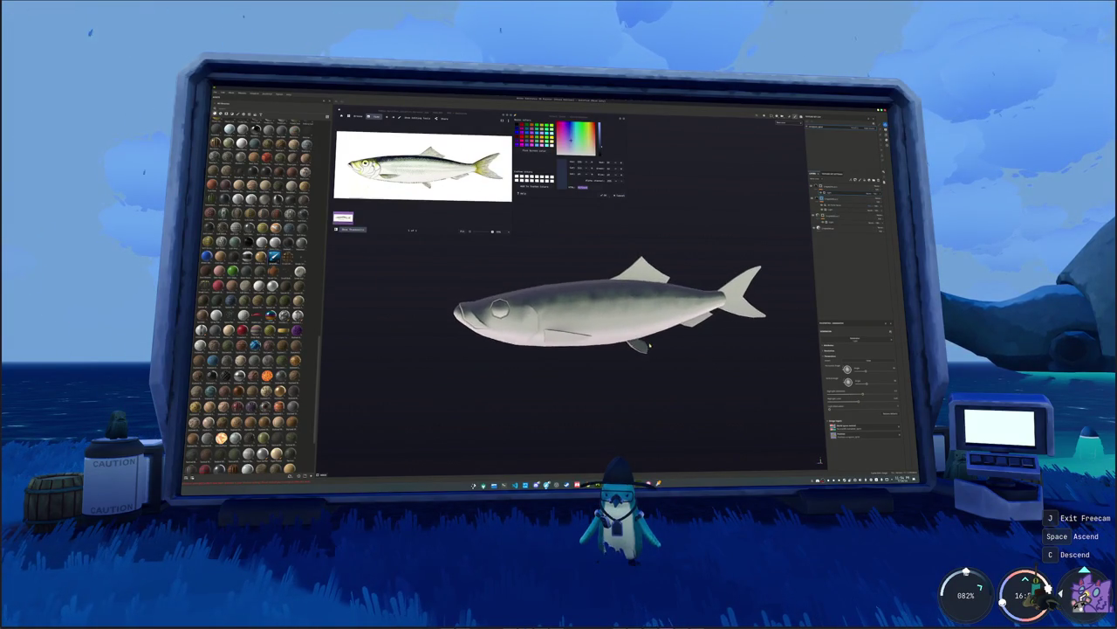
pyautogui.scroll(-2, 649, 348)
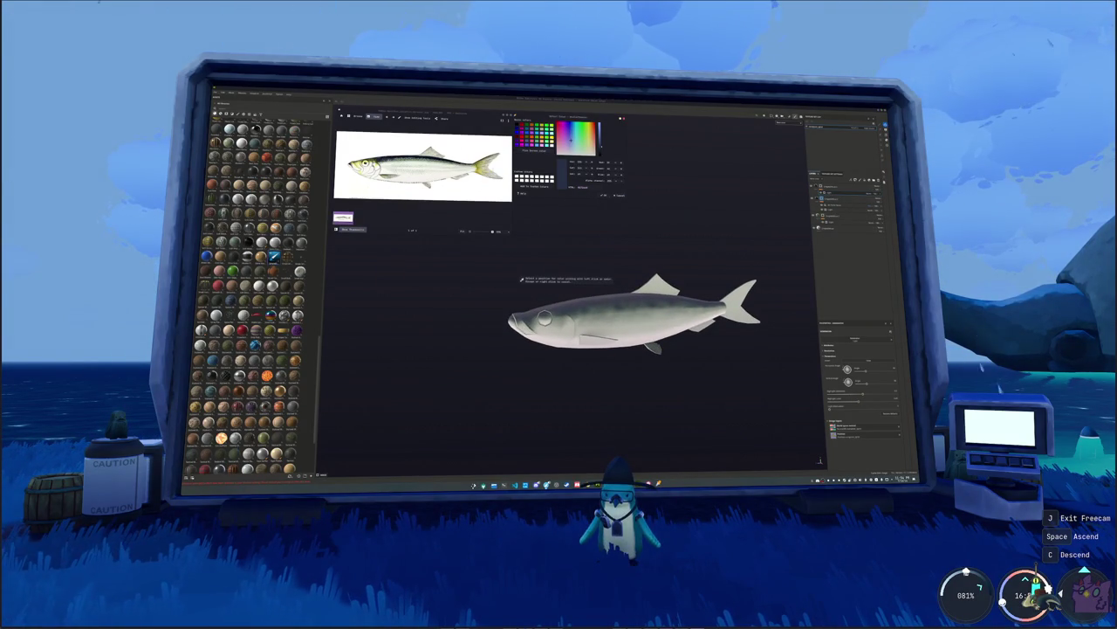
# - Sample the reference's yellow-olive and set the selected layer's colour to a fine-tuned yellow
pyautogui.click(510, 178)
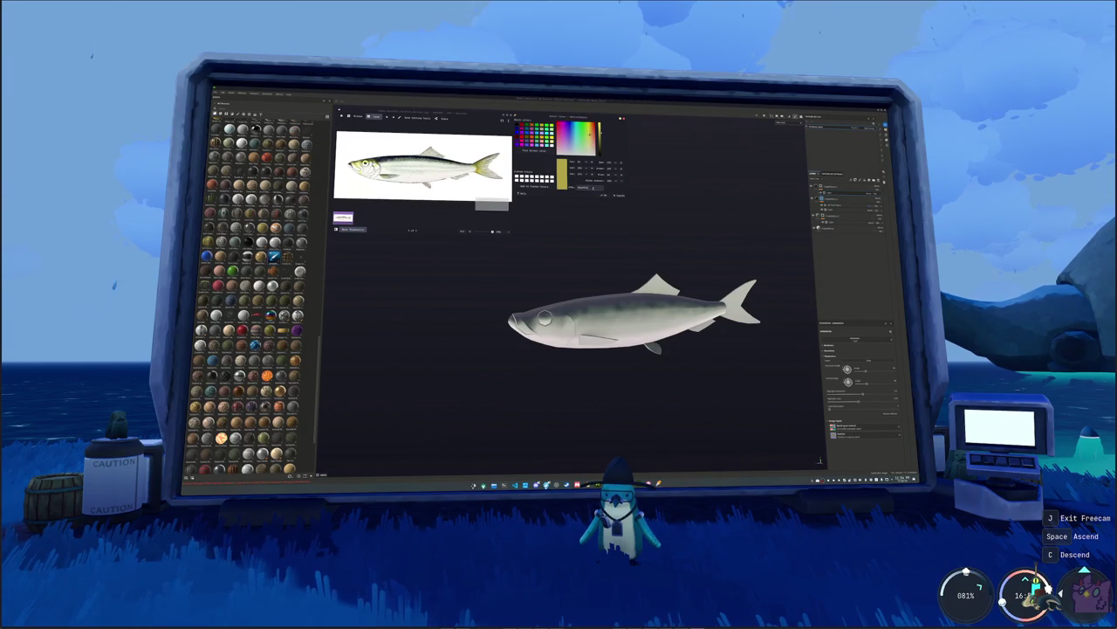
pyautogui.click(830, 229)
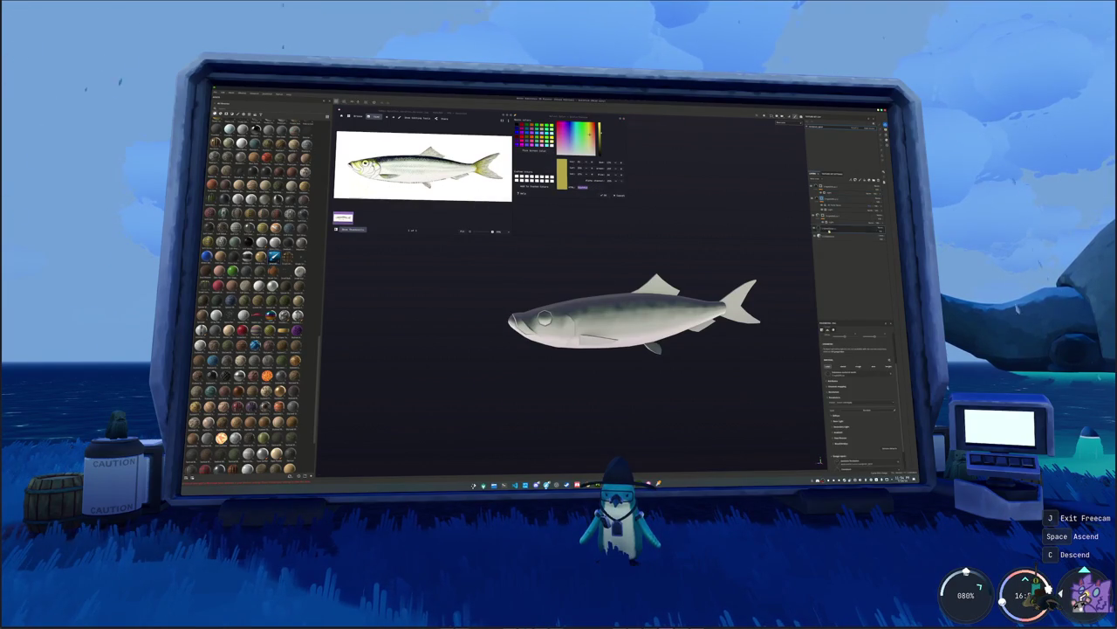
pyautogui.click(832, 225)
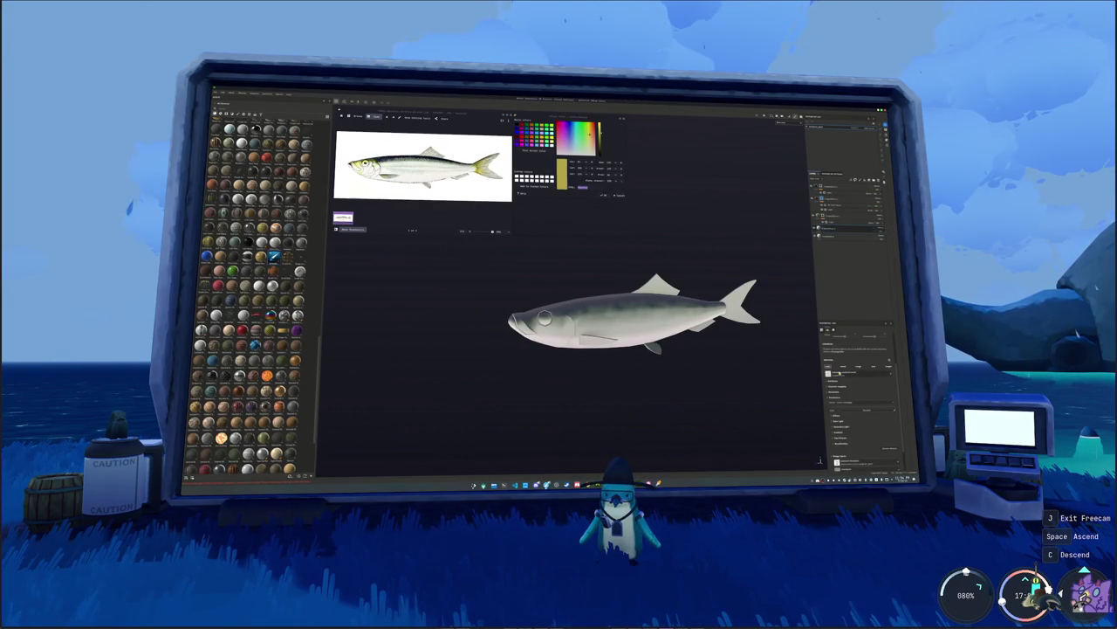
pyautogui.click(852, 393)
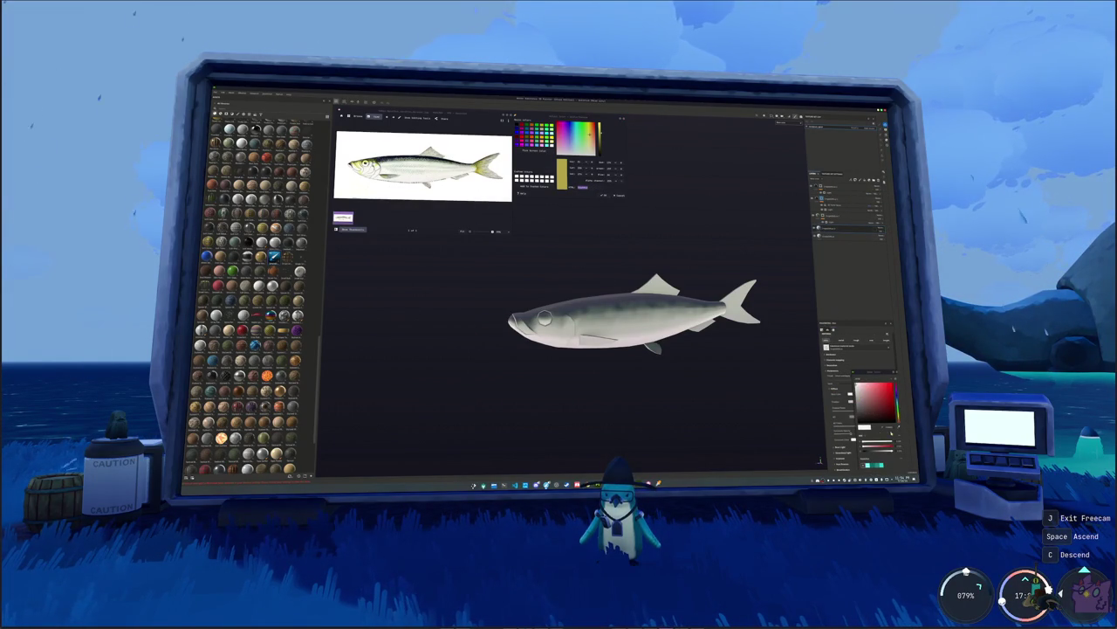
pyautogui.click(867, 426)
pyautogui.click(890, 428)
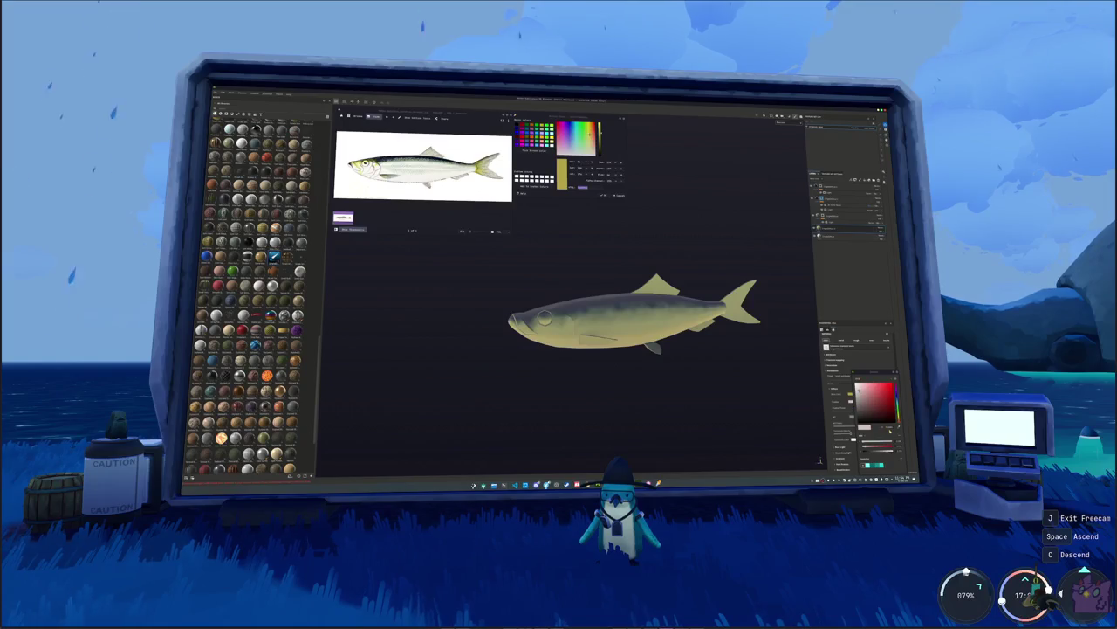
pyautogui.click(867, 426)
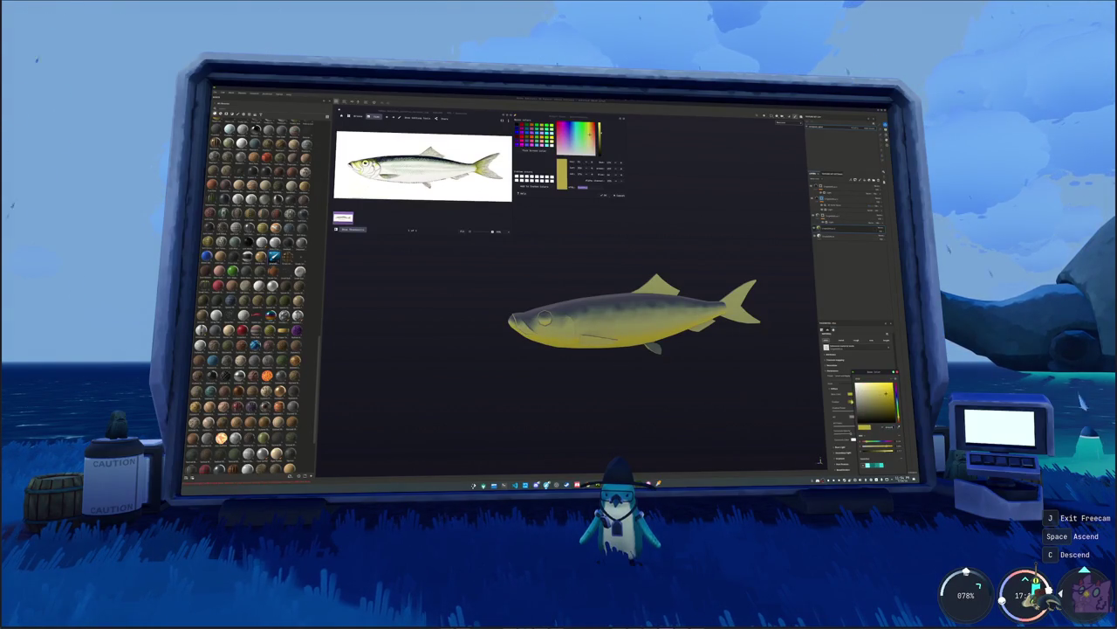
pyautogui.click(860, 402)
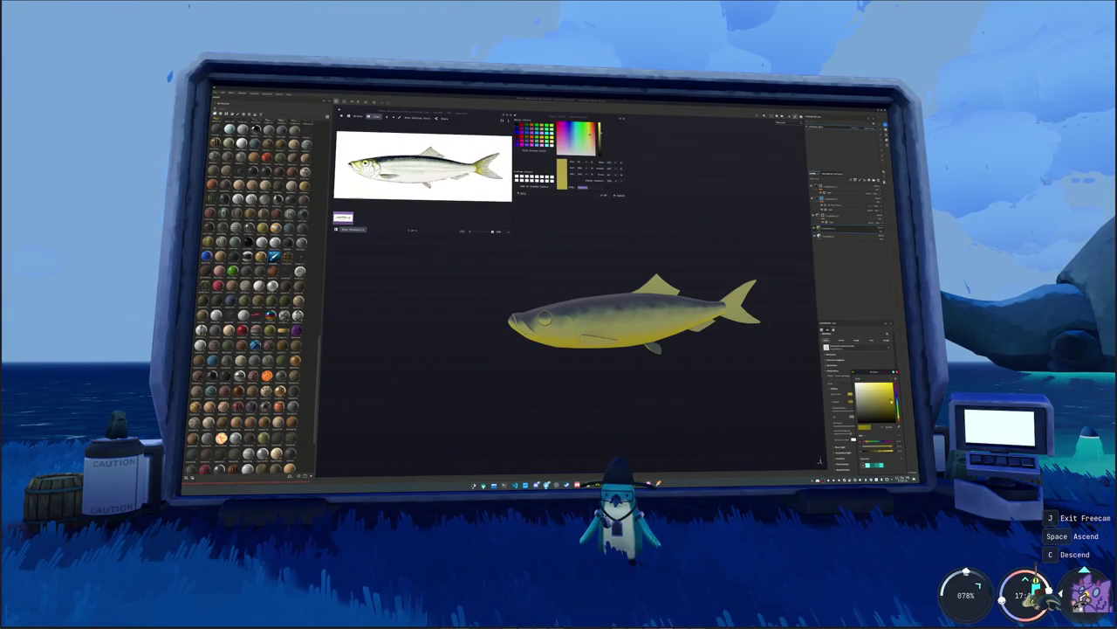
pyautogui.click(890, 428)
pyautogui.click(867, 426)
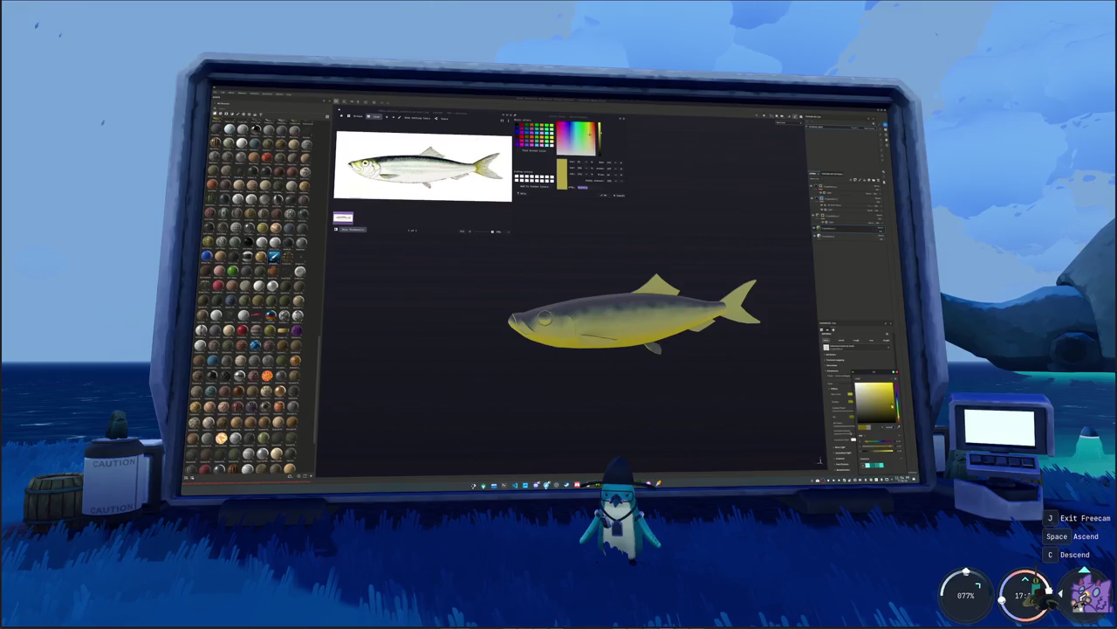
pyautogui.click(846, 238)
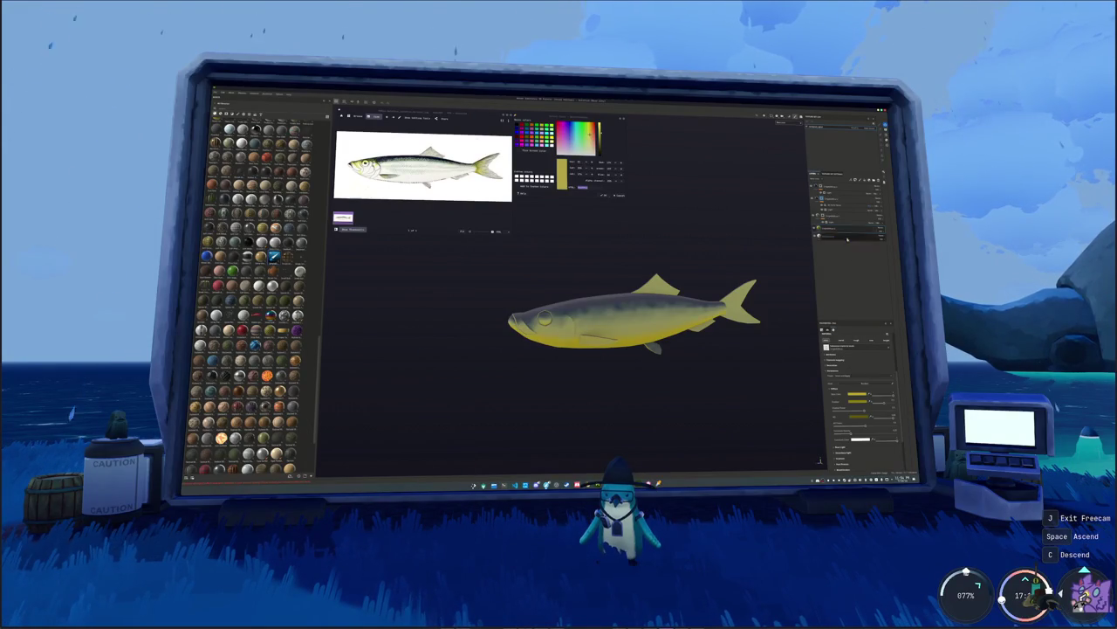
# - Add a black mask to the yellow fill layer and get a brush ready
pyautogui.press('f')
pyautogui.rightClick(838, 231)
pyautogui.click(834, 332)
pyautogui.rightClick(839, 232)
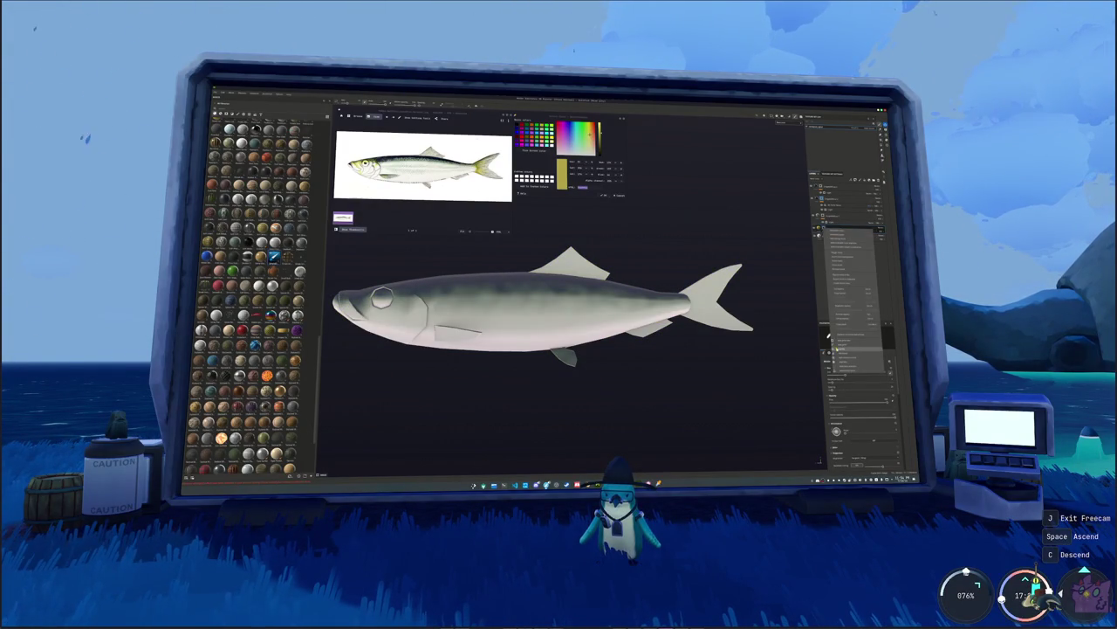
pyautogui.click(834, 345)
# - Paint white on the mask over the tail fin's base to reveal yellow there
pyautogui.moveTo(681, 306)
pyautogui.keyDown('alt'); pyautogui.mouseDown()
pyautogui.moveTo(690, 301)
pyautogui.moveTo(657, 333)
pyautogui.mouseUp(); pyautogui.keyUp('alt')
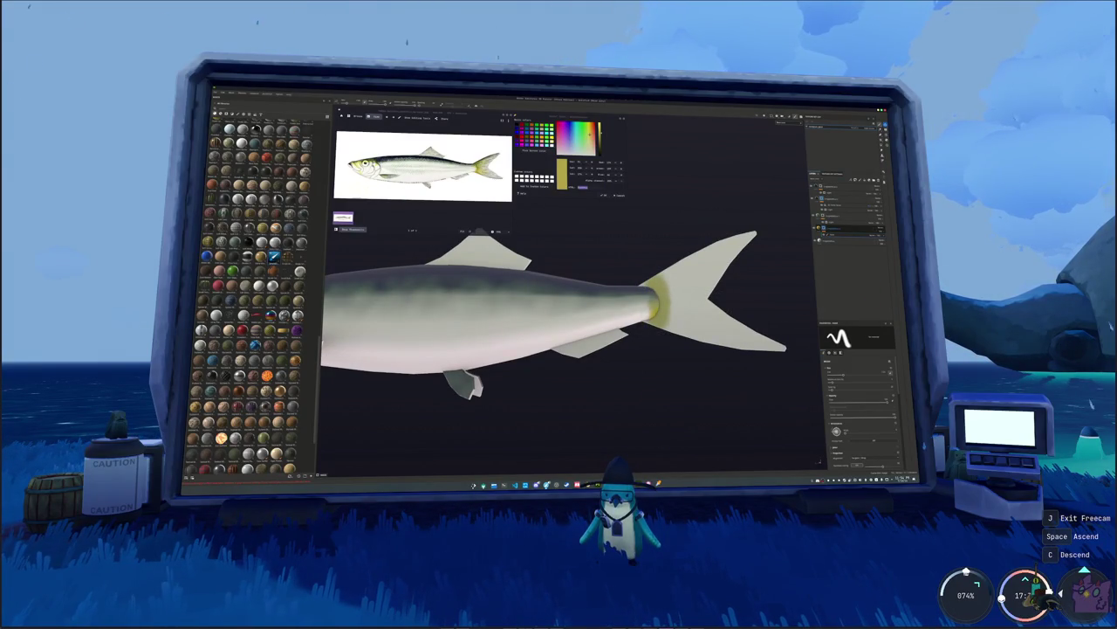
pyautogui.scroll(1, 559, 315)
pyautogui.scroll(1, 559, 314)
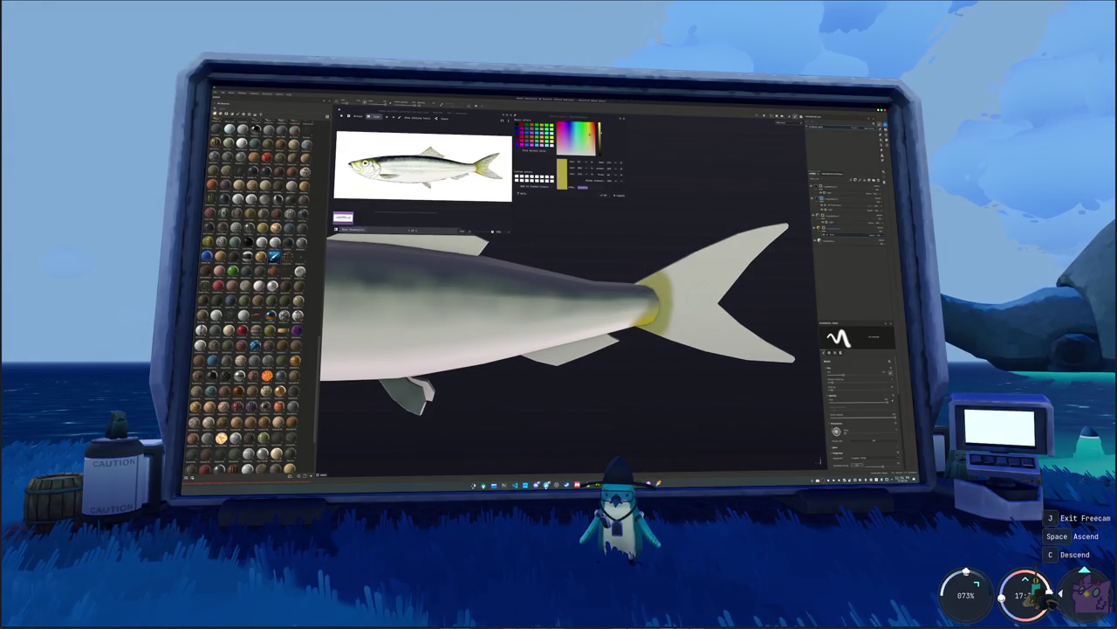
pyautogui.keyDown('alt'); pyautogui.moveTo(559, 332); pyautogui.dragTo(576, 341); pyautogui.keyUp('alt')
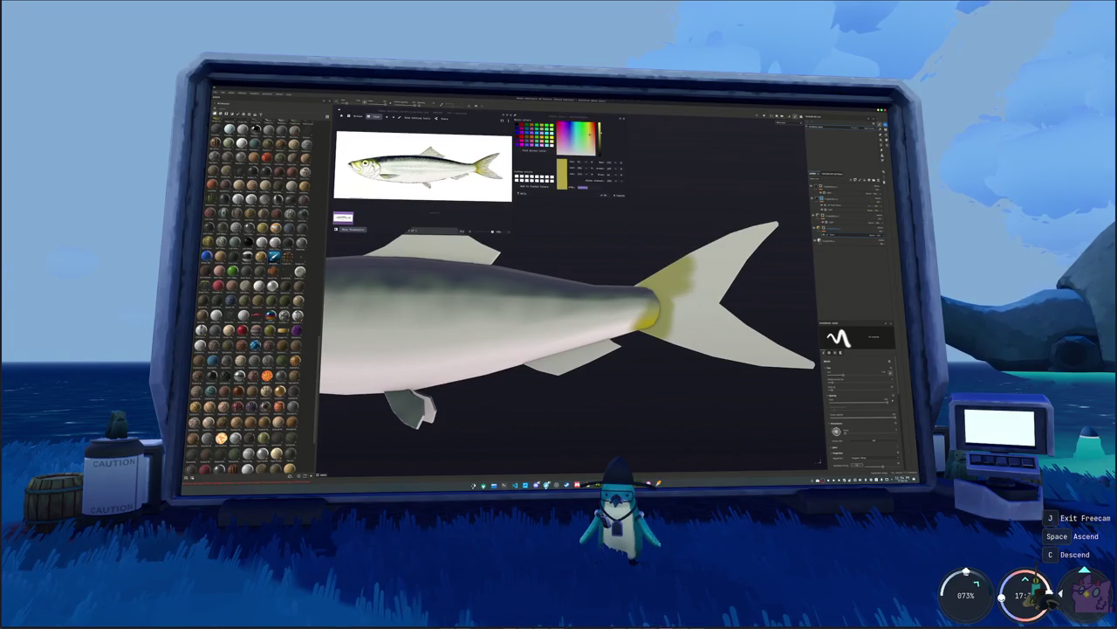
pyautogui.moveTo(698, 306); pyautogui.dragTo(681, 325)
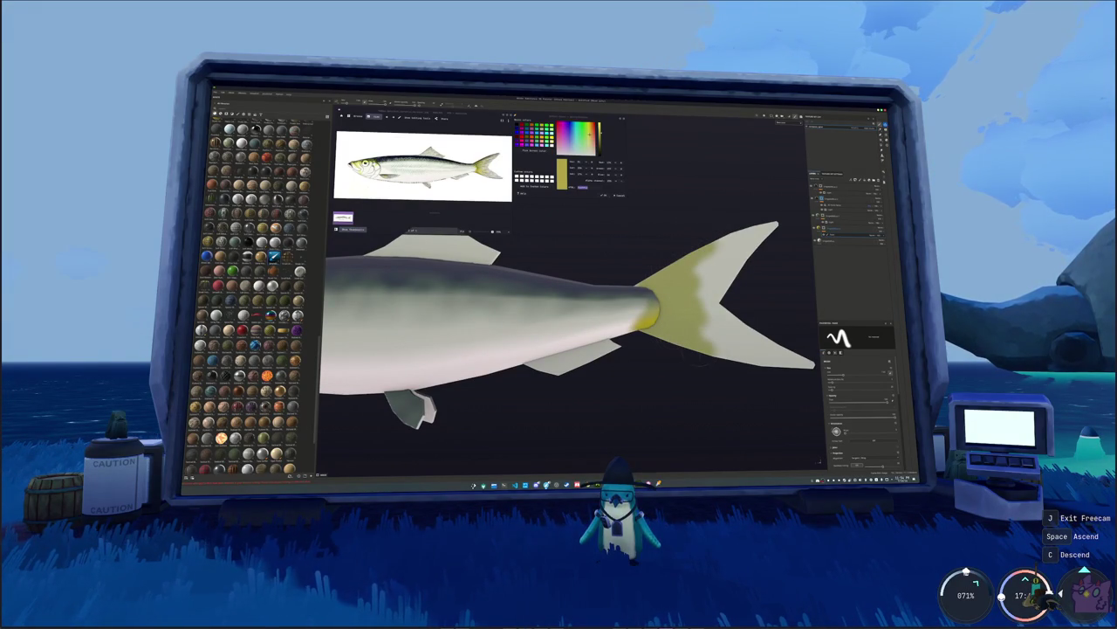
pyautogui.scroll(-1, 735, 371)
pyautogui.scroll(-1, 703, 388)
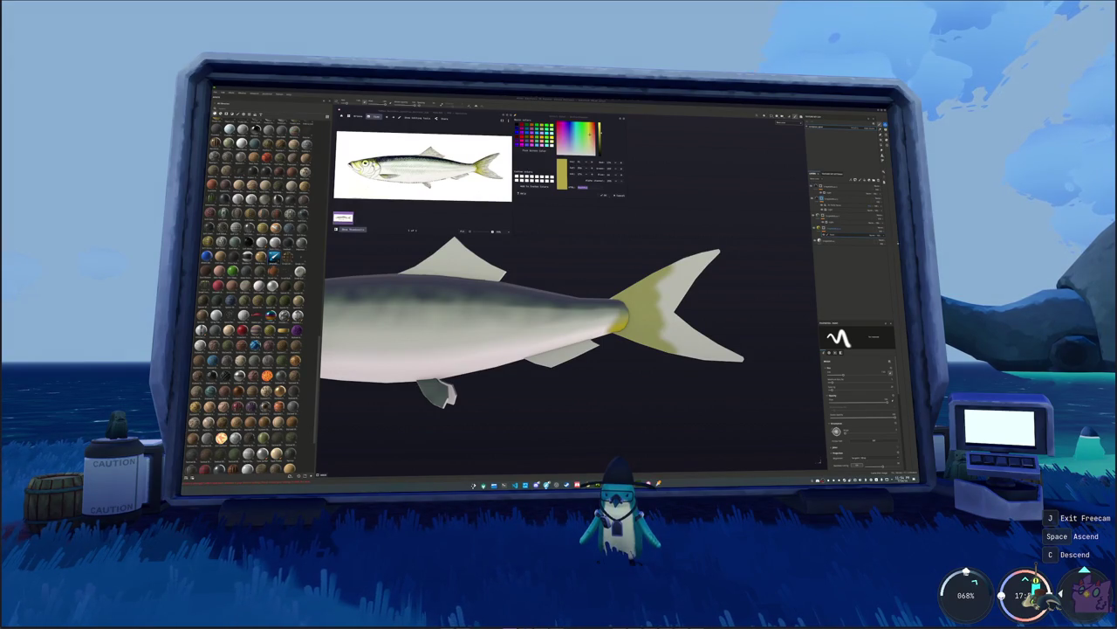
pyautogui.keyDown('alt'); pyautogui.moveTo(763, 304); pyautogui.dragTo(753, 309); pyautogui.keyUp('alt')
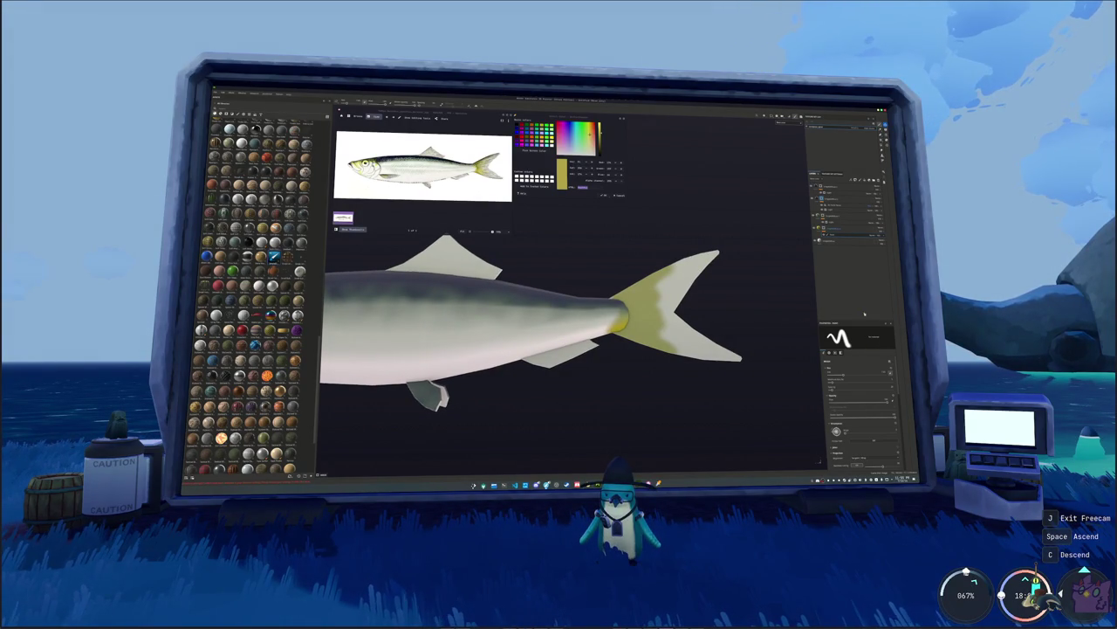
# - Add a blur effect to the yellow layer and brush it across the tail base
pyautogui.rightClick(824, 229)
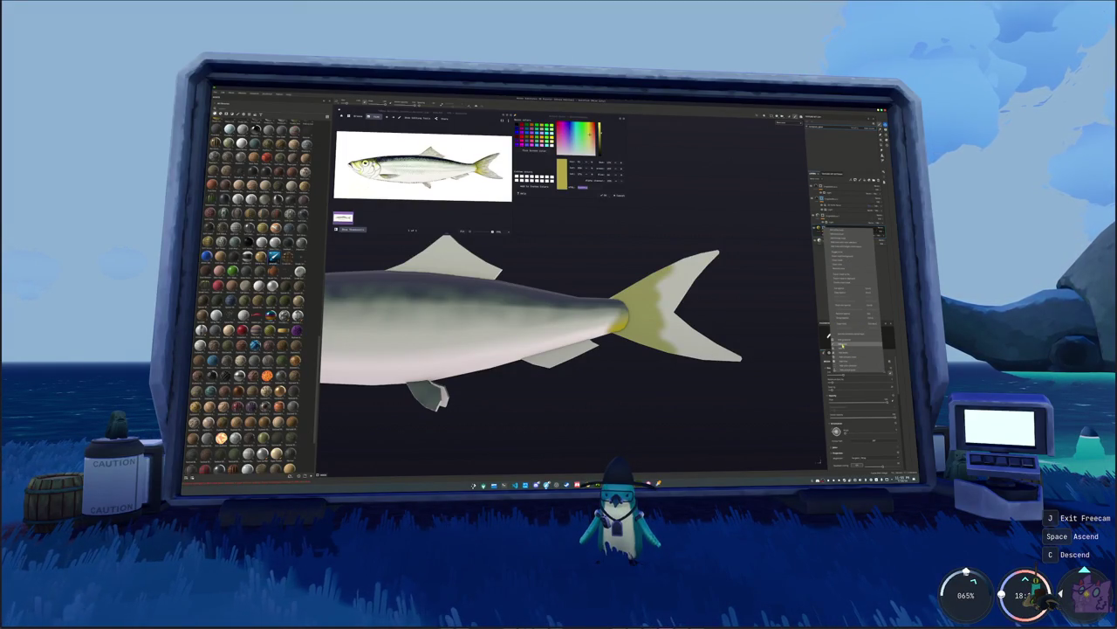
pyautogui.click(840, 344)
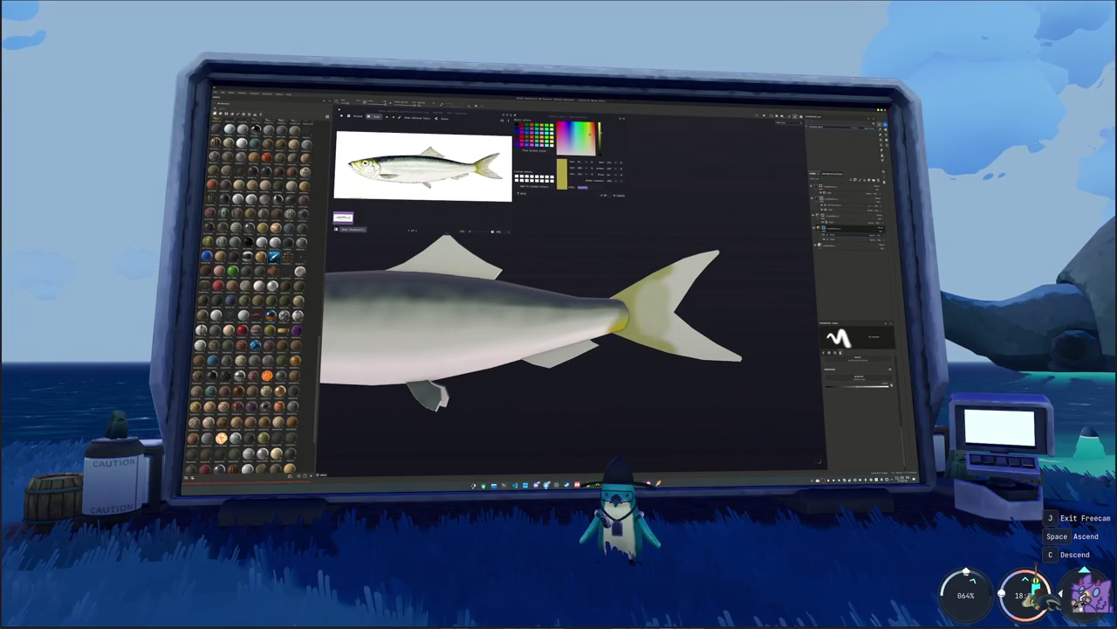
pyautogui.scroll(1, 662, 341)
pyautogui.scroll(1, 663, 340)
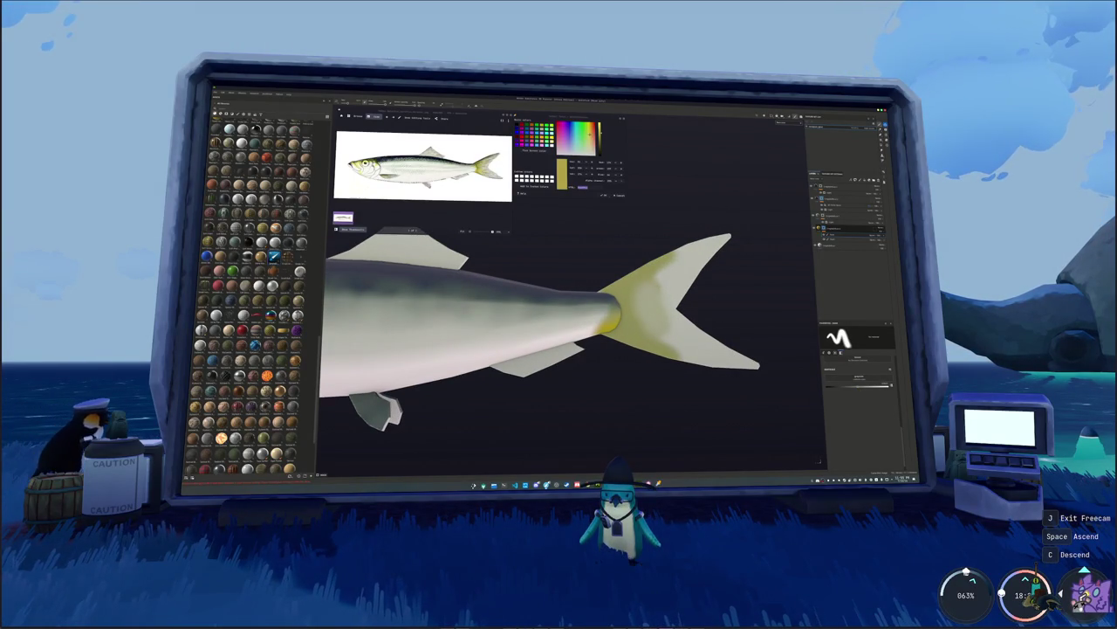
pyautogui.moveTo(653, 272); pyautogui.dragTo(646, 336)
pyautogui.scroll(-2, 620, 332)
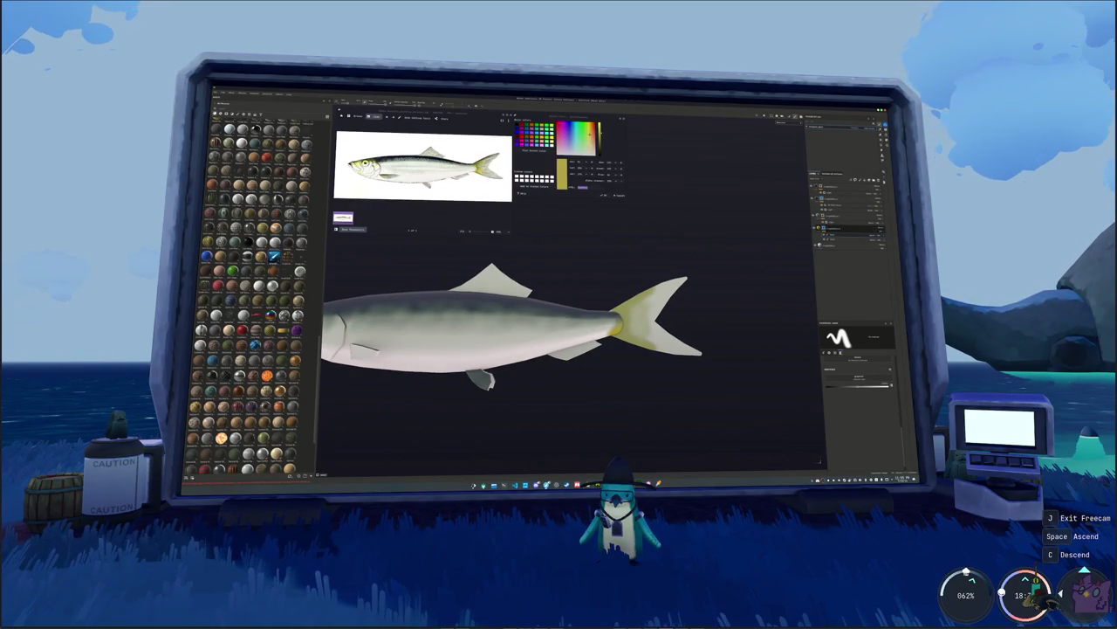
# - Turn the view toward the head, add a new layer entry, select another layer, and frame the fish
pyautogui.keyDown('alt'); pyautogui.moveTo(524, 328); pyautogui.dragTo(564, 328); pyautogui.keyUp('alt')
pyautogui.keyDown('alt'); pyautogui.moveTo(564, 328); pyautogui.dragTo(785, 323, button='middle'); pyautogui.keyUp('alt')
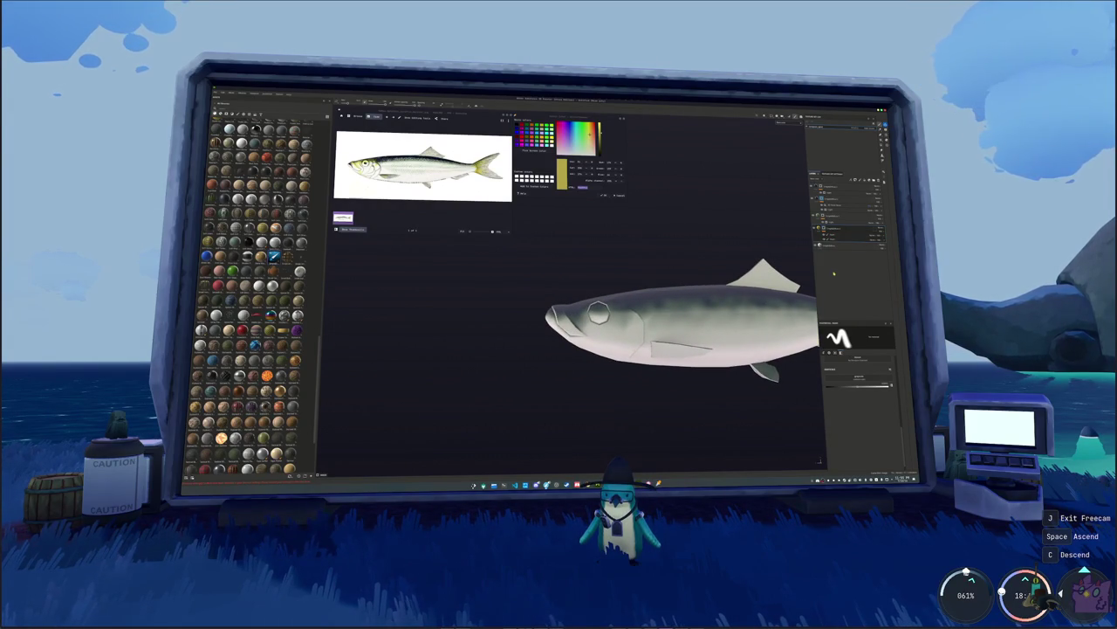
pyautogui.click(845, 180)
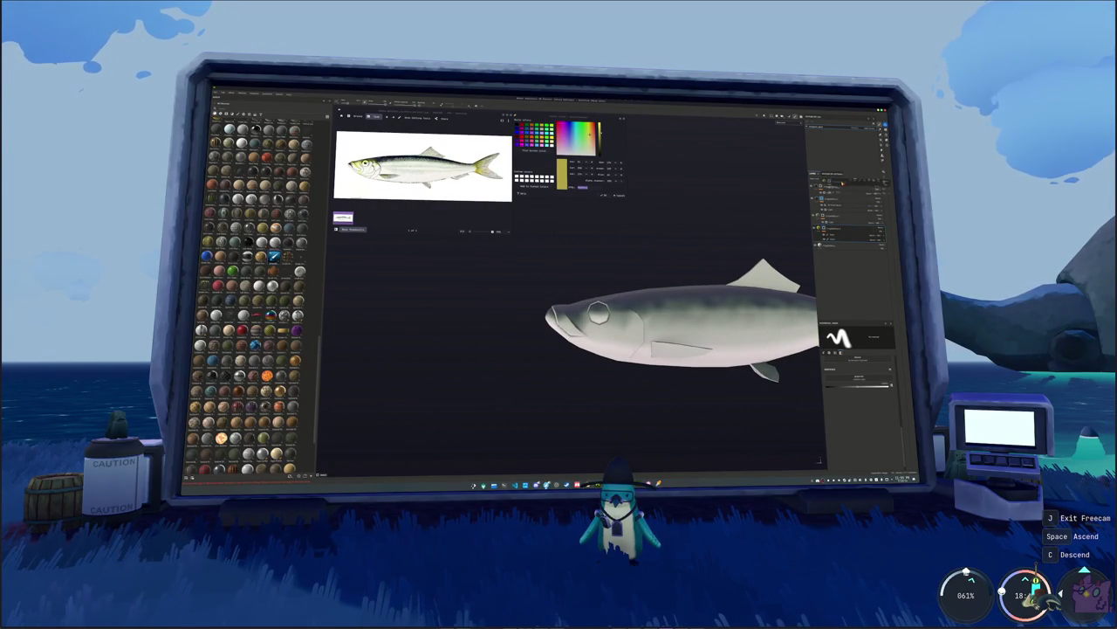
pyautogui.click(842, 185)
pyautogui.press('f')
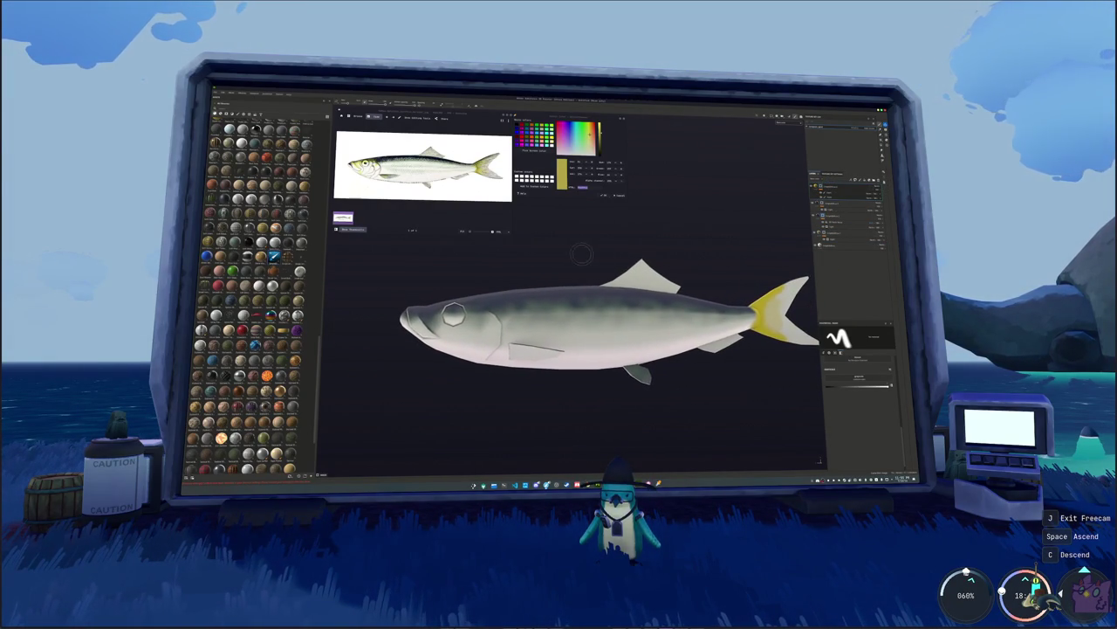
pyautogui.press('f')
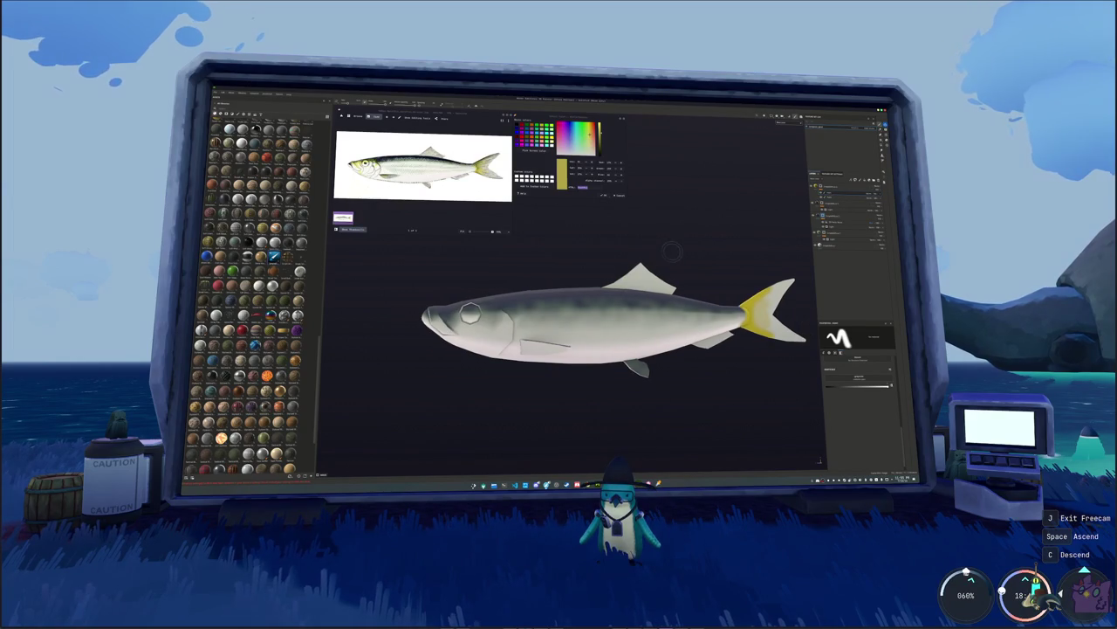
pyautogui.click(862, 195)
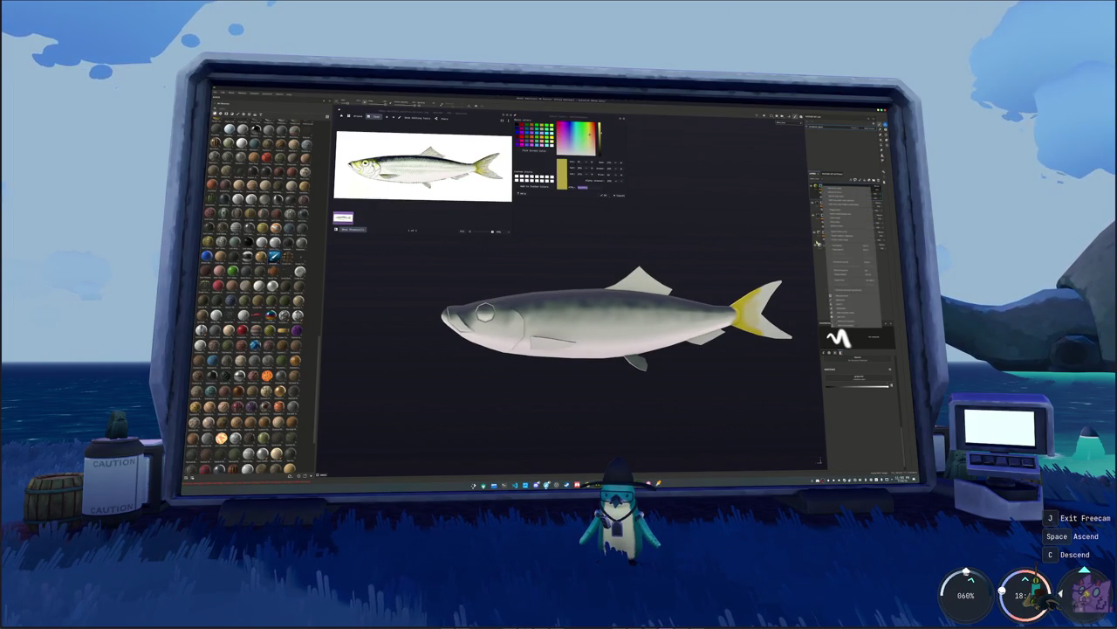
pyautogui.click(843, 300)
pyautogui.scroll(3, 612, 314)
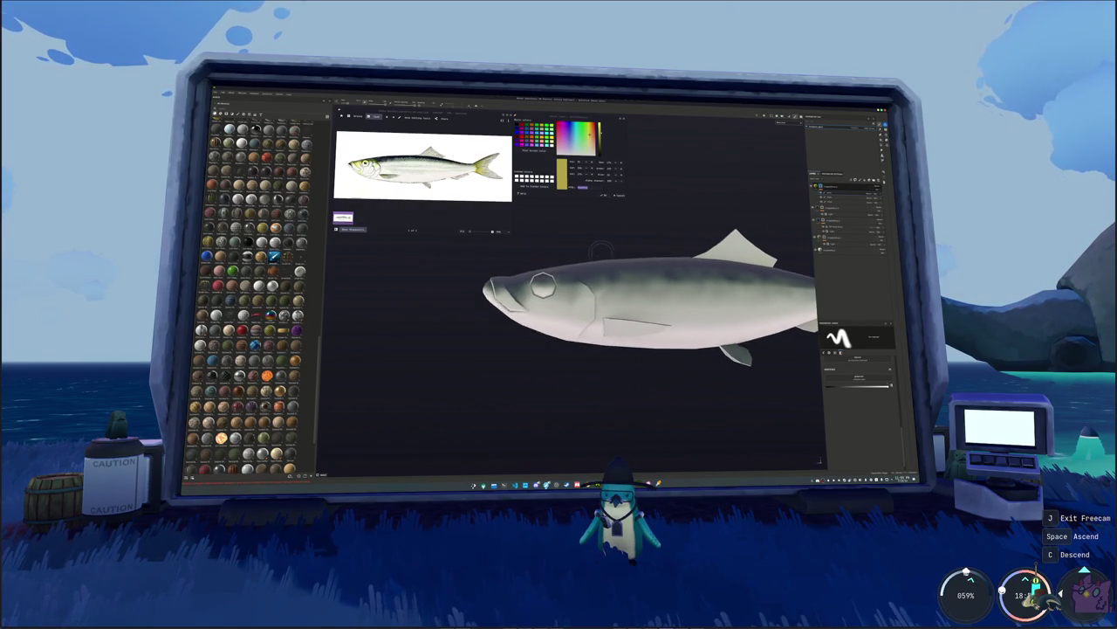
pyautogui.moveTo(576, 276); pyautogui.dragTo(580, 292)
pyautogui.scroll(2, 579, 291)
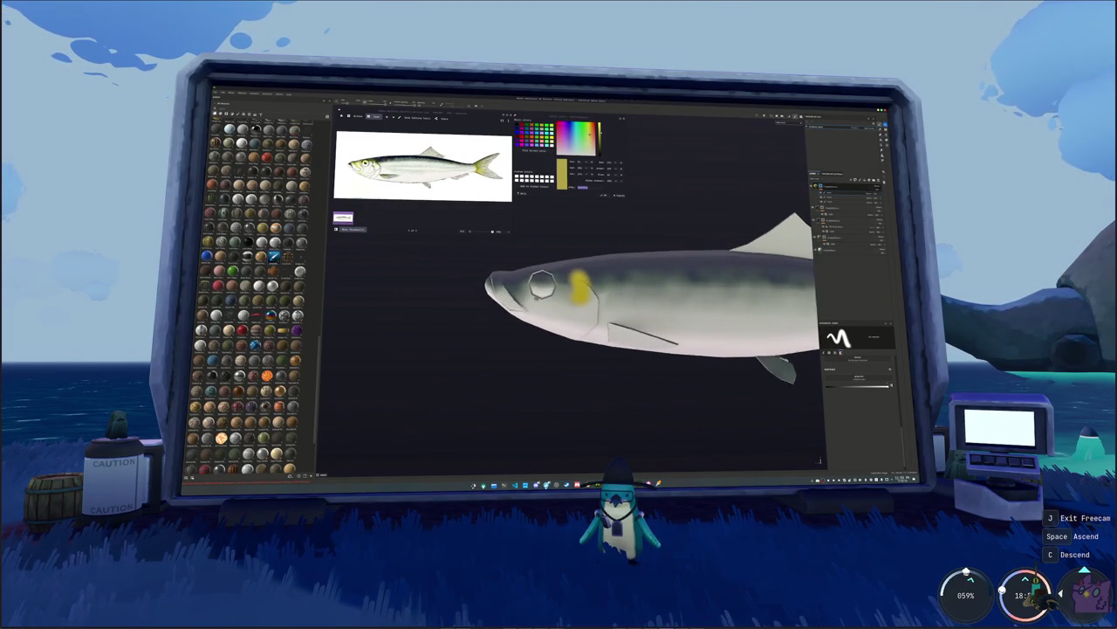
pyautogui.hotkey('ctrl', 'z')
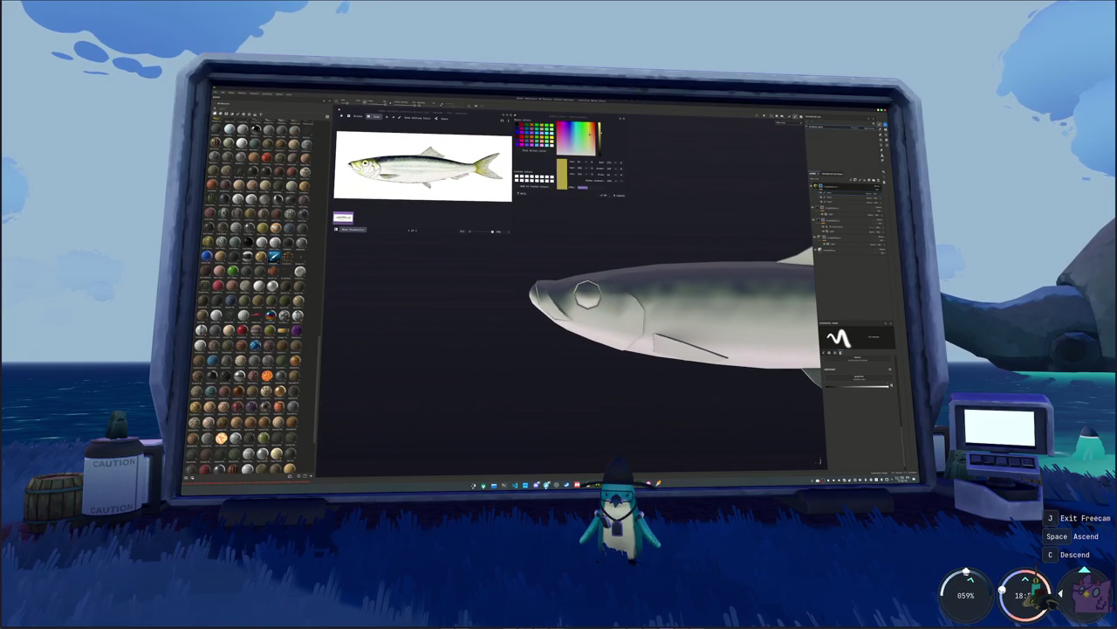
pyautogui.moveTo(616, 282); pyautogui.dragTo(621, 304)
pyautogui.keyDown('alt'); pyautogui.moveTo(591, 297); pyautogui.dragTo(654, 319, button='middle'); pyautogui.keyUp('alt')
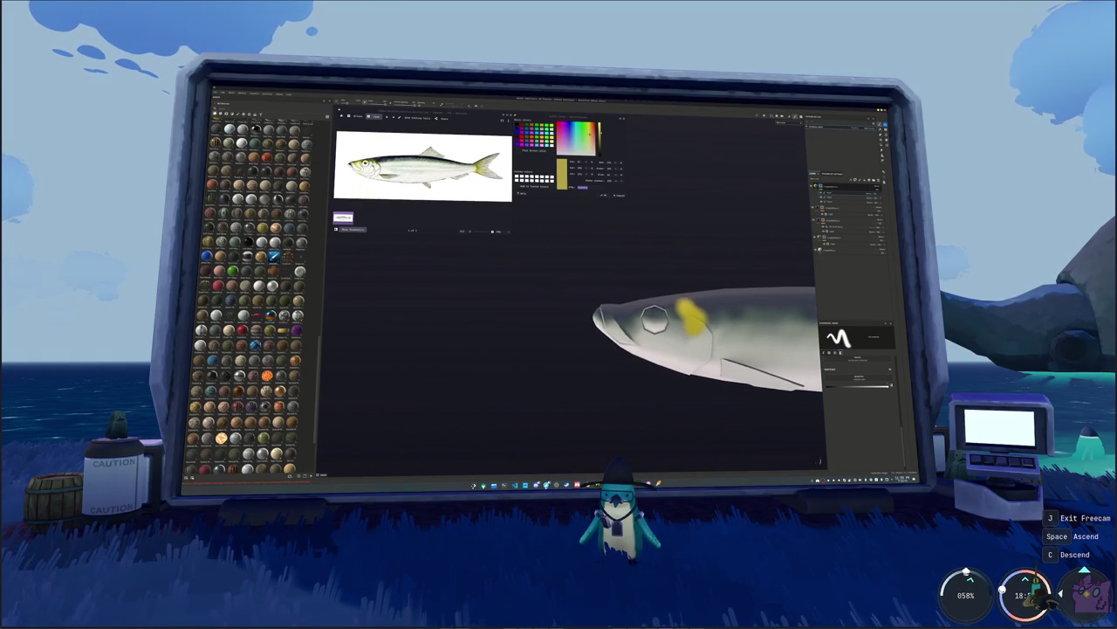
pyautogui.hotkey('ctrl', 'z')
pyautogui.press('f')
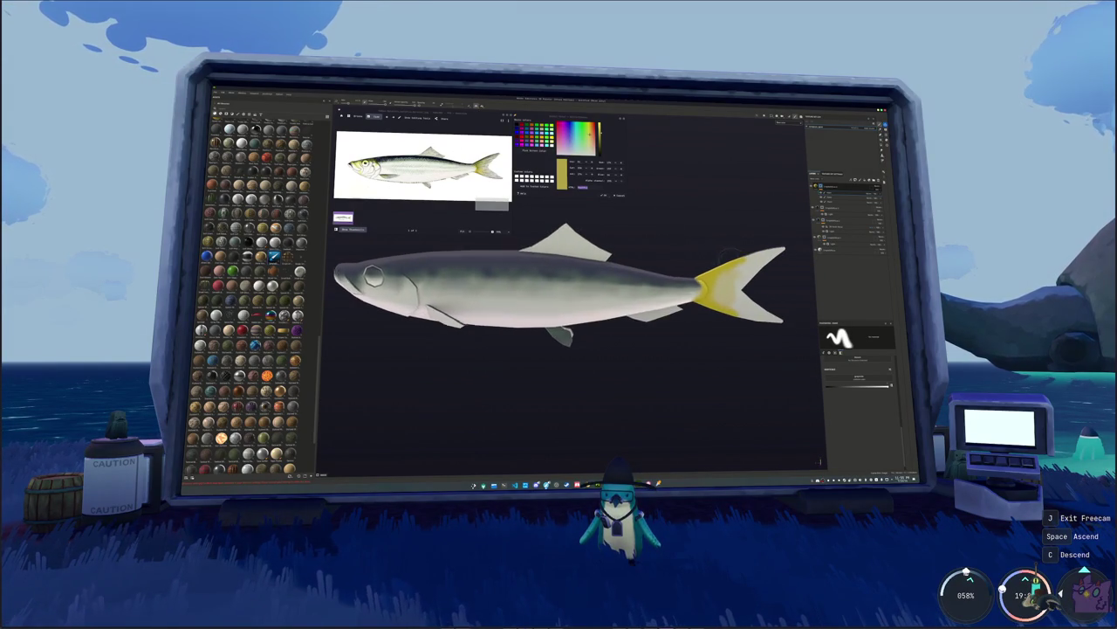
# - With a smaller brush, paint yellow along the tail's base and lower edge
pyautogui.scroll(3, 798, 216)
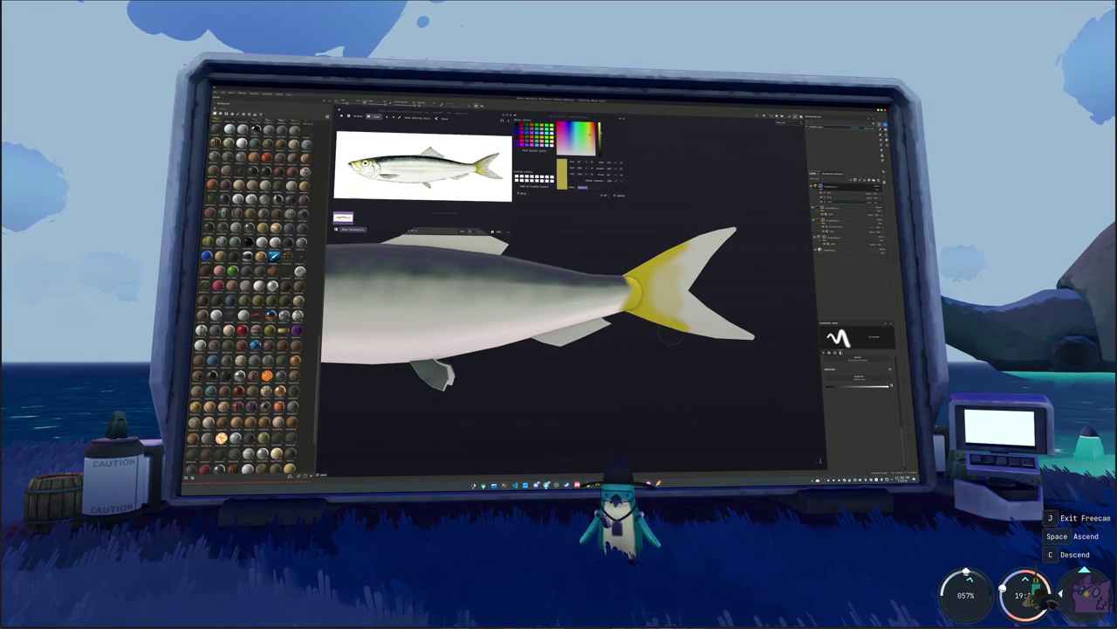
pyautogui.press('[')
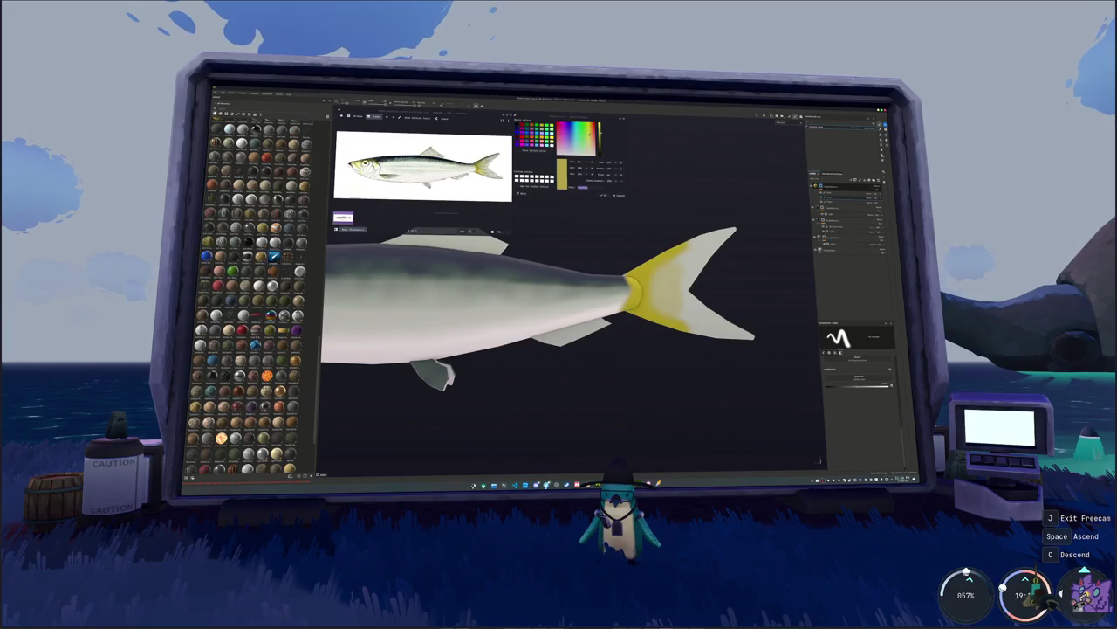
pyautogui.moveTo(558, 355)
pyautogui.keyDown('alt'); pyautogui.mouseDown()
pyautogui.moveTo(456, 355)
pyautogui.moveTo(738, 361)
pyautogui.mouseUp(); pyautogui.keyUp('alt')
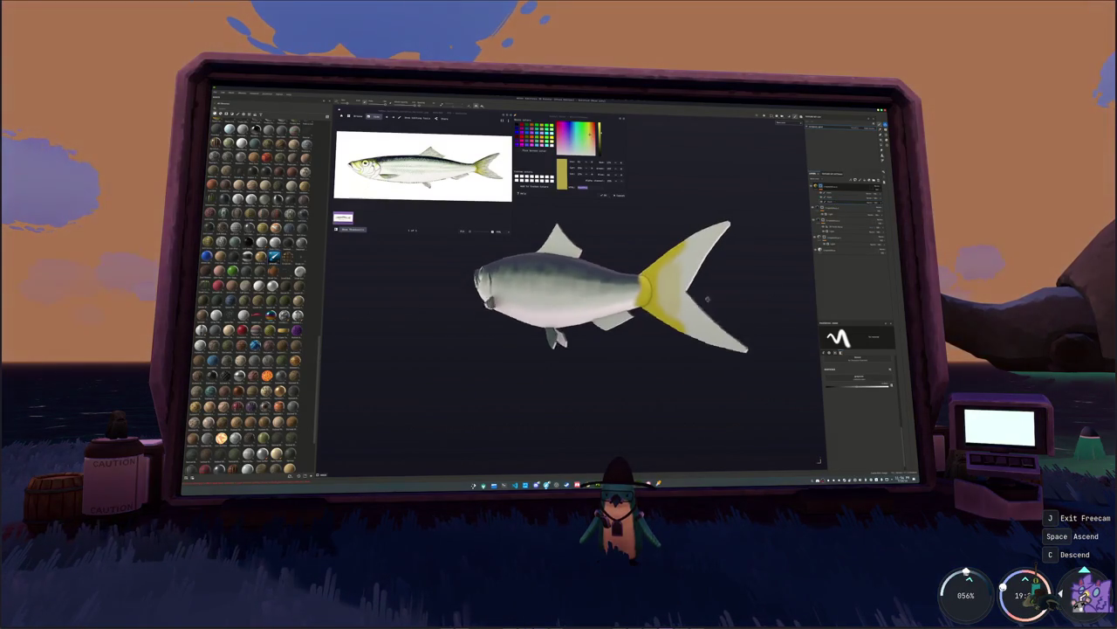
pyautogui.keyDown('alt'); pyautogui.moveTo(611, 349); pyautogui.dragTo(821, 358); pyautogui.keyUp('alt')
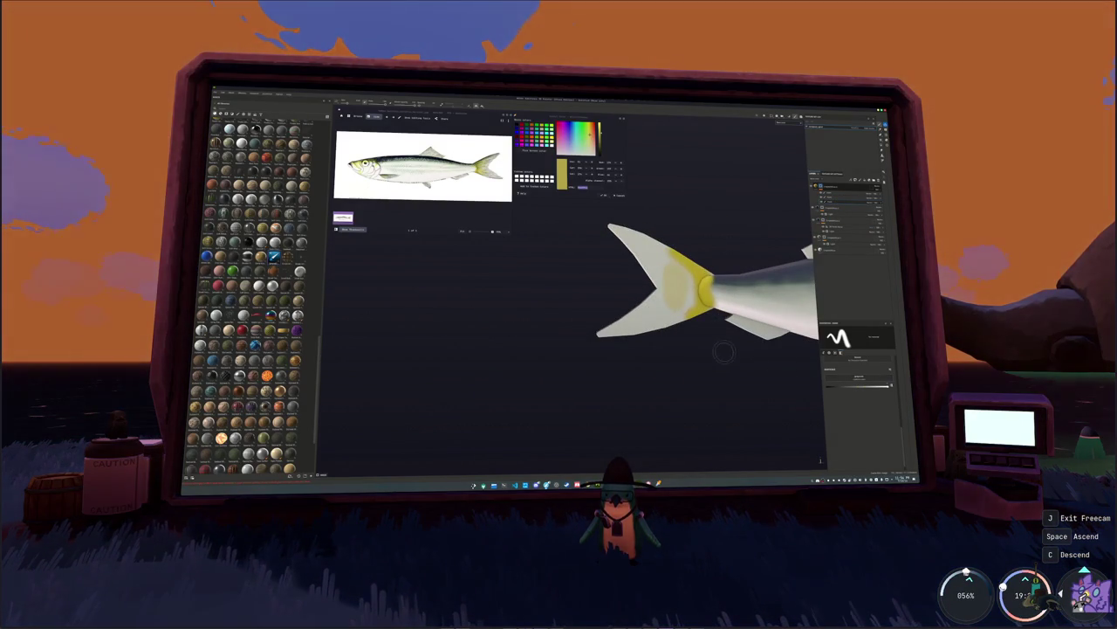
pyautogui.scroll(2, 723, 352)
pyautogui.scroll(2, 698, 348)
pyautogui.scroll(2, 663, 342)
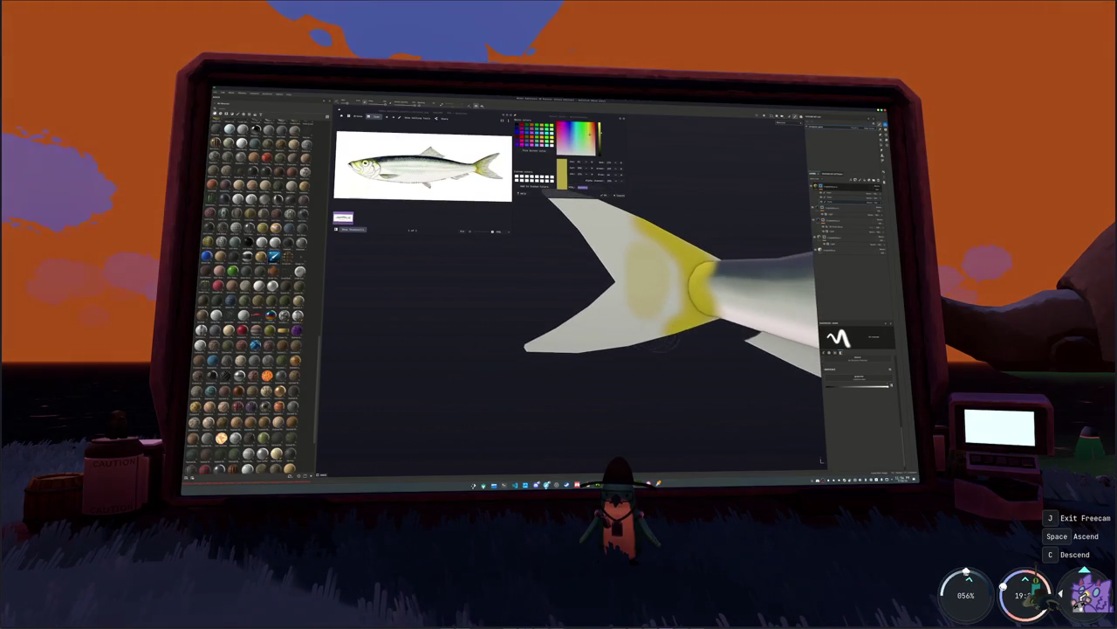
pyautogui.moveTo(628, 360); pyautogui.dragTo(659, 342)
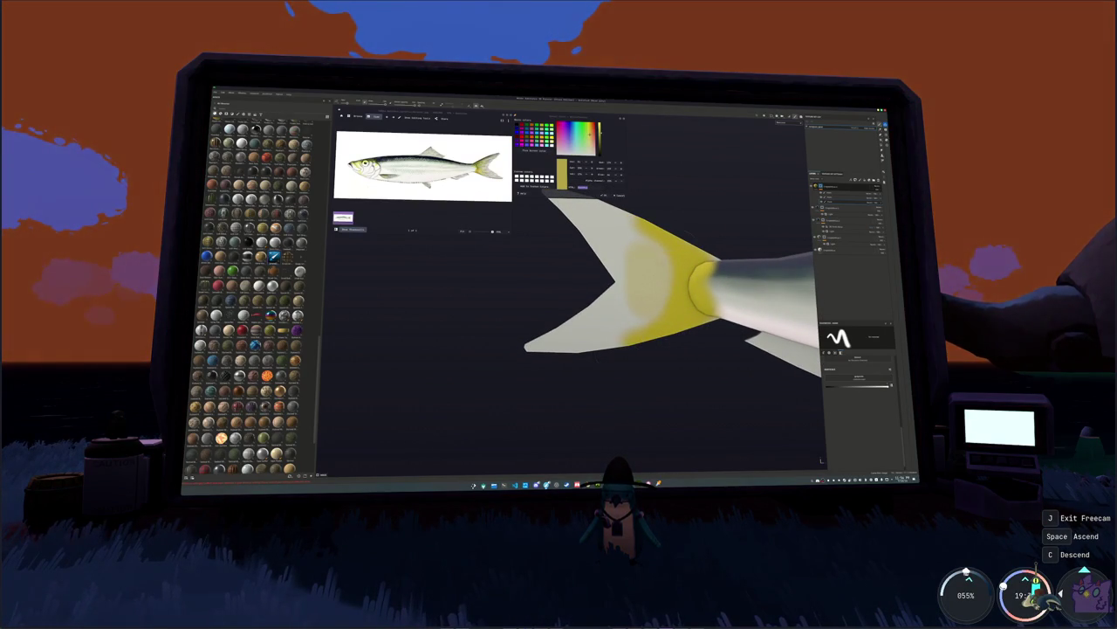
pyautogui.scroll(1, 709, 243)
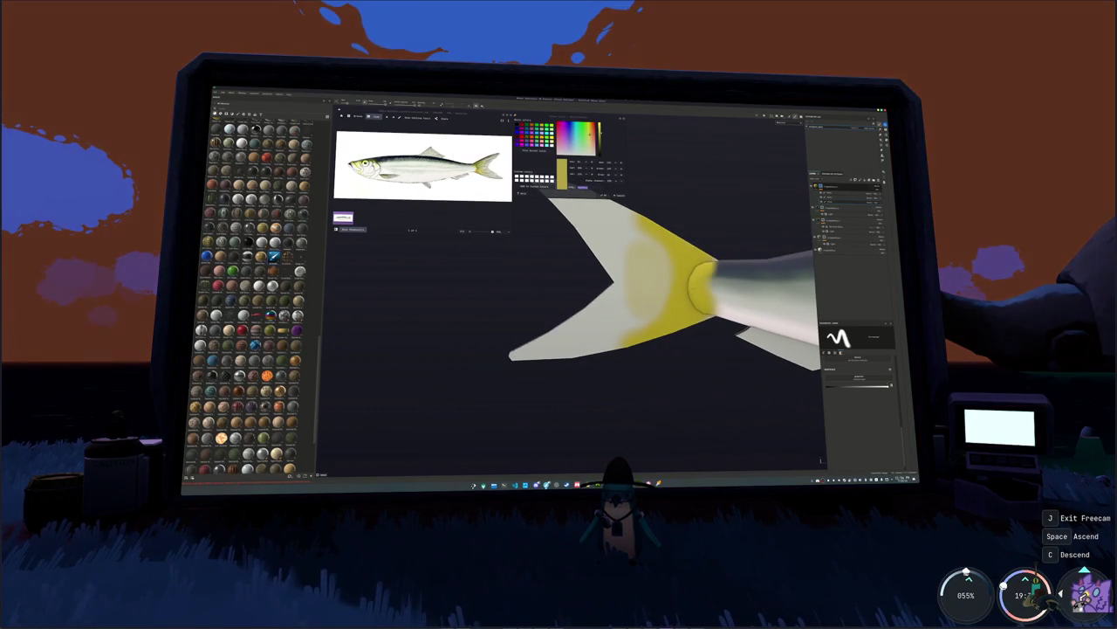
pyautogui.scroll(1, 709, 243)
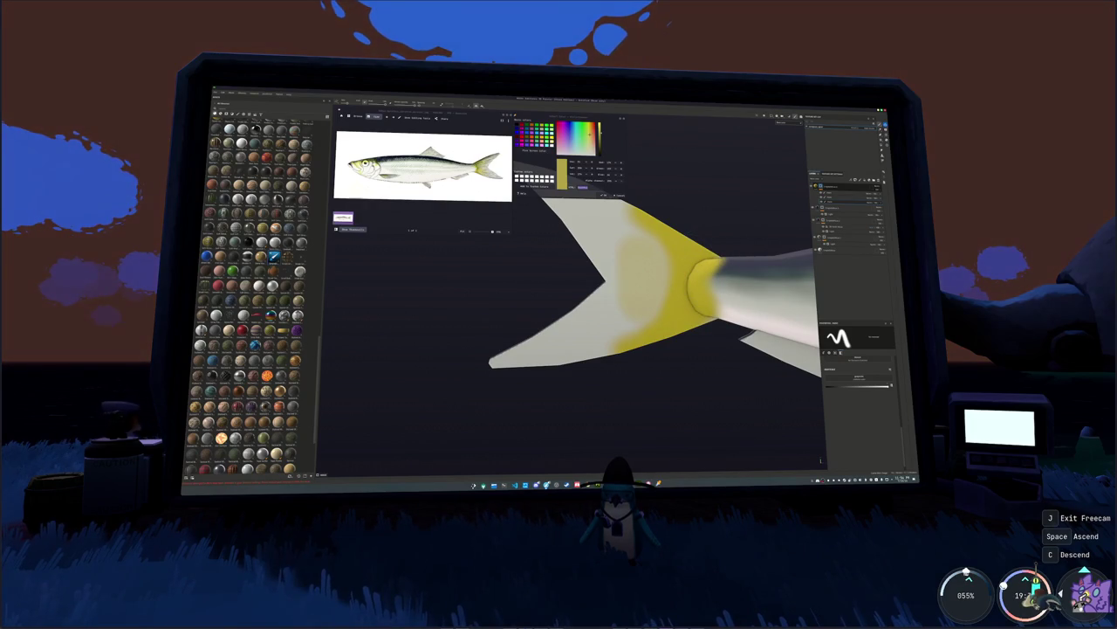
# - Bring the head into close view and paint a yellow patch behind the gill
pyautogui.press('f')
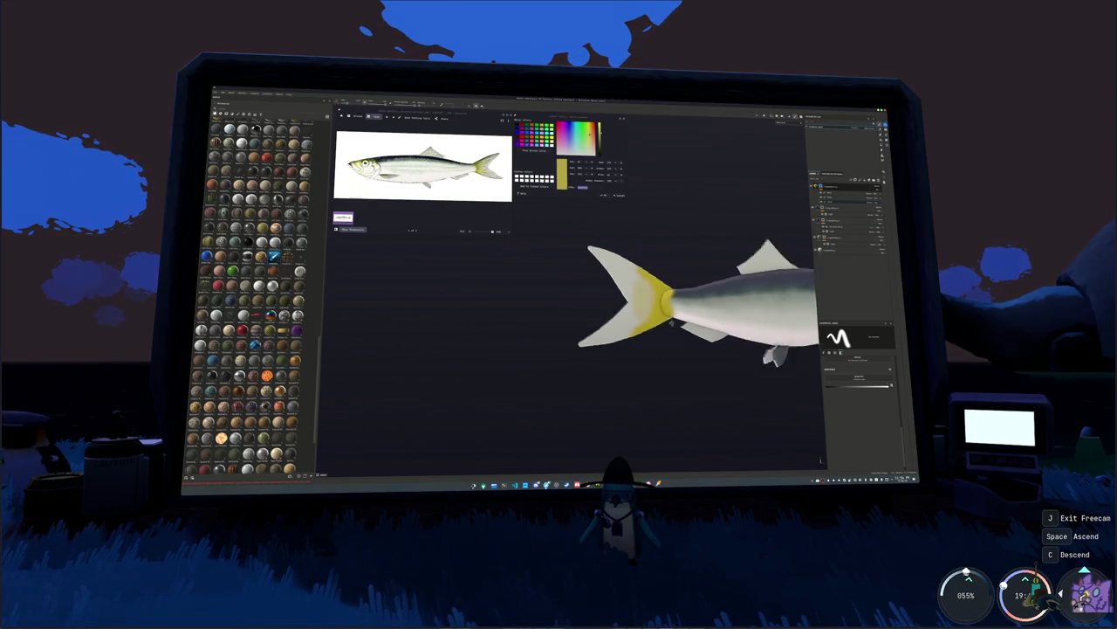
pyautogui.keyDown('alt'); pyautogui.moveTo(757, 335); pyautogui.dragTo(858, 382); pyautogui.keyUp('alt')
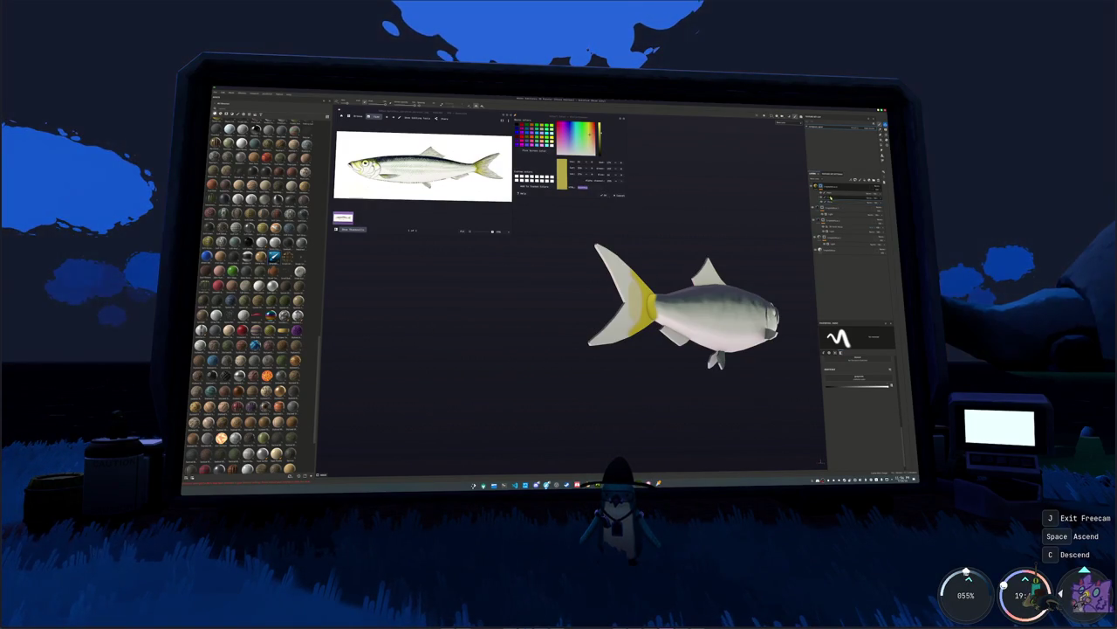
pyautogui.scroll(3, 618, 370)
pyautogui.scroll(3, 603, 349)
pyautogui.scroll(2, 592, 327)
pyautogui.scroll(2, 592, 327)
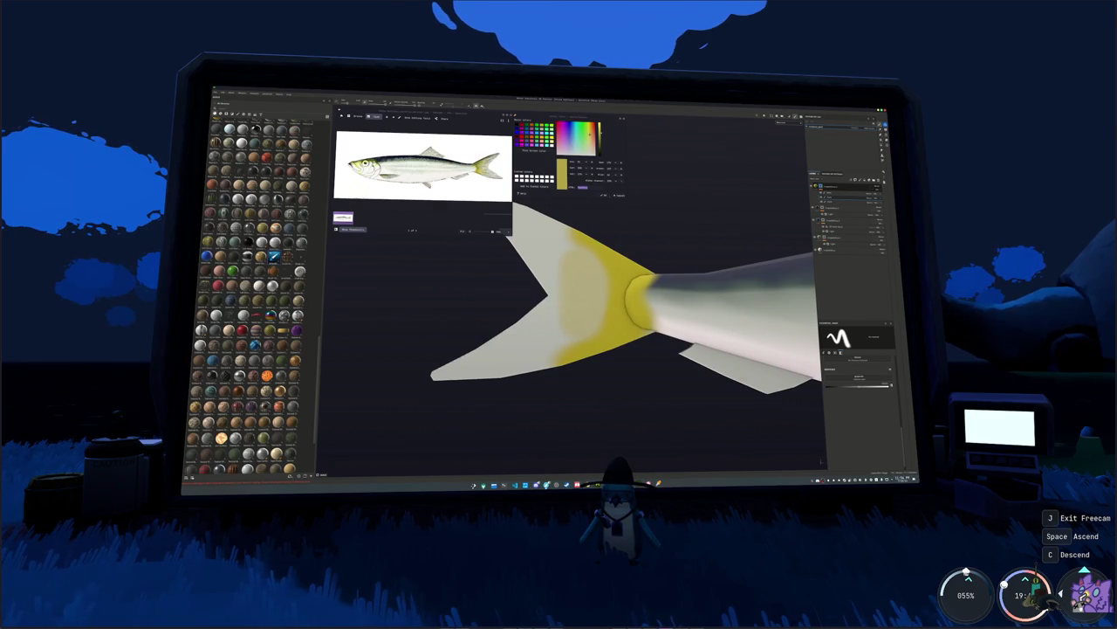
pyautogui.scroll(-3, 646, 314)
pyautogui.scroll(-2, 646, 314)
pyautogui.keyDown('alt'); pyautogui.moveTo(646, 314); pyautogui.dragTo(497, 319); pyautogui.keyUp('alt')
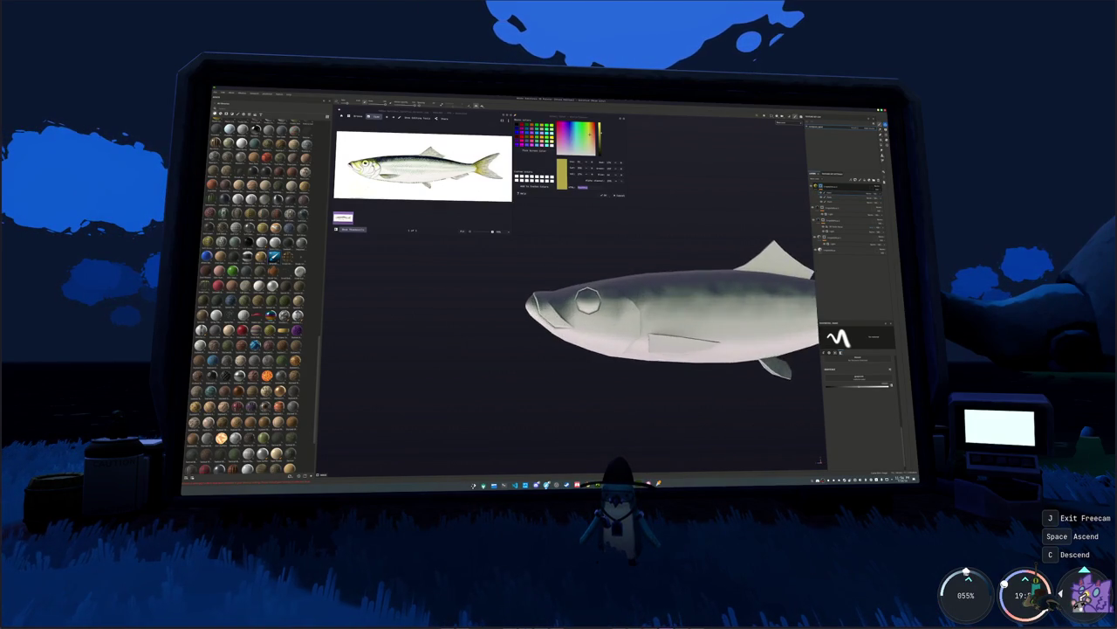
pyautogui.scroll(2, 646, 314)
pyautogui.moveTo(611, 293)
pyautogui.mouseDown()
pyautogui.moveTo(622, 316)
pyautogui.moveTo(581, 303)
pyautogui.moveTo(622, 301)
pyautogui.moveTo(572, 293)
pyautogui.moveTo(591, 308)
pyautogui.moveTo(654, 312)
pyautogui.mouseUp()
# - Extend the yellow over the top of the head and check it side-on
pyautogui.scroll(2, 673, 320)
pyautogui.moveTo(602, 277); pyautogui.dragTo(581, 292)
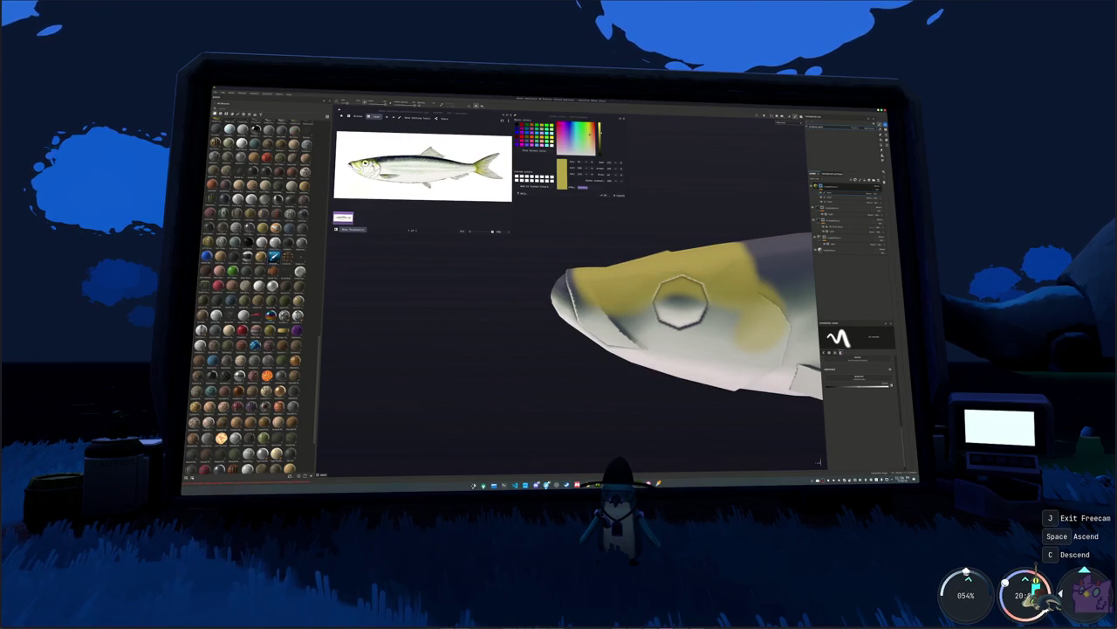
pyautogui.keyDown('alt'); pyautogui.moveTo(673, 305); pyautogui.dragTo(682, 297); pyautogui.keyUp('alt')
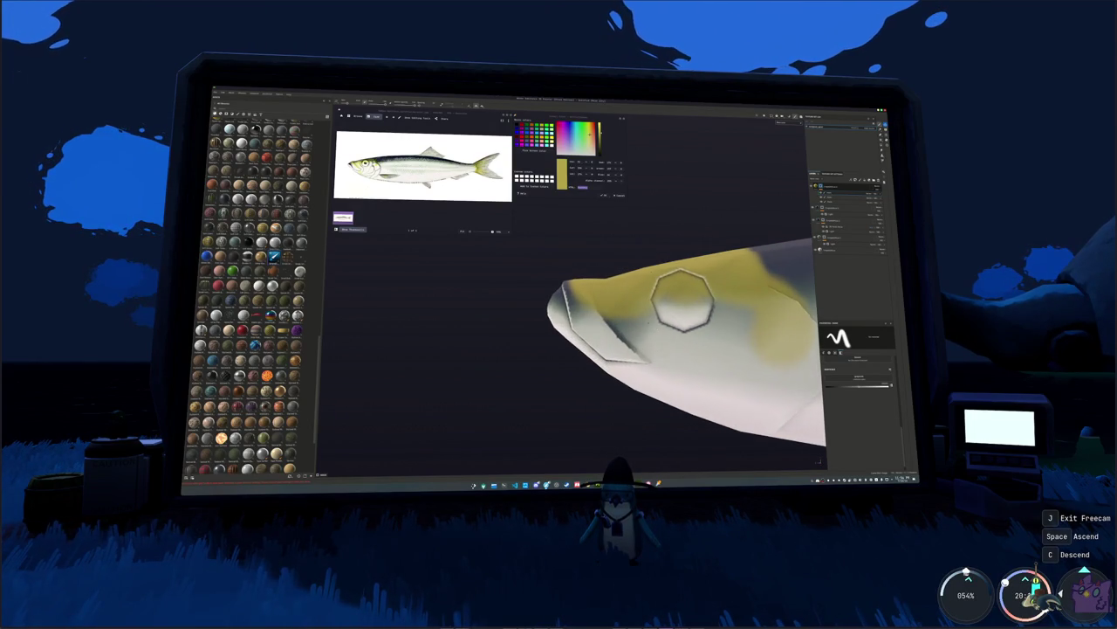
pyautogui.keyDown('alt'); pyautogui.moveTo(681, 299); pyautogui.dragTo(669, 249, button='middle'); pyautogui.keyUp('alt')
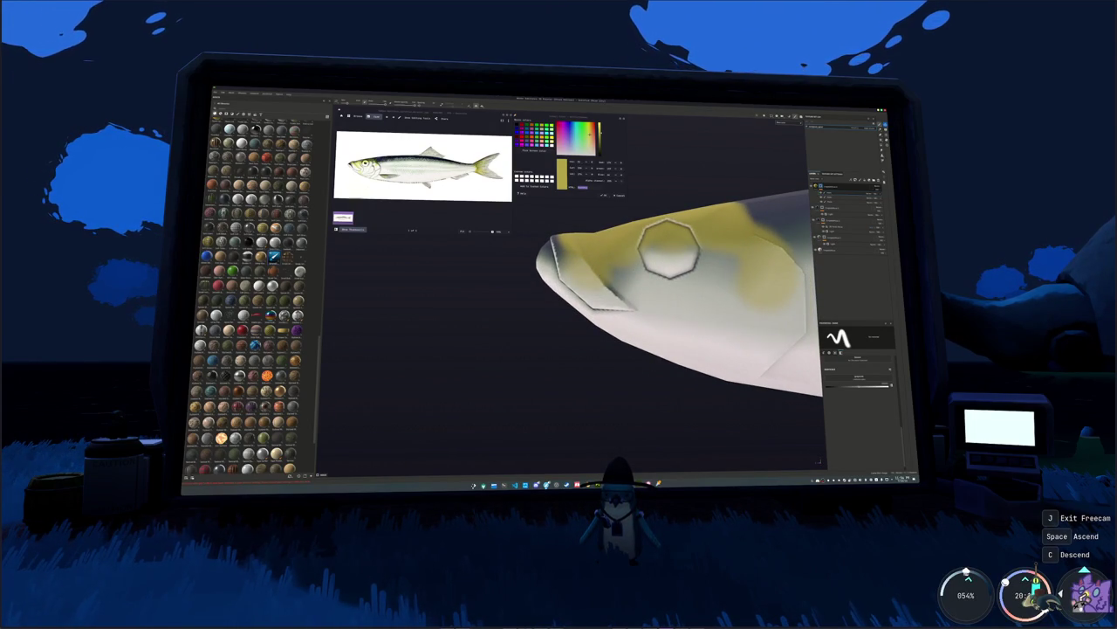
pyautogui.moveTo(668, 249)
pyautogui.keyDown('alt'); pyautogui.mouseDown()
pyautogui.moveTo(655, 278)
pyautogui.moveTo(820, 460)
pyautogui.mouseUp(); pyautogui.keyUp('alt')
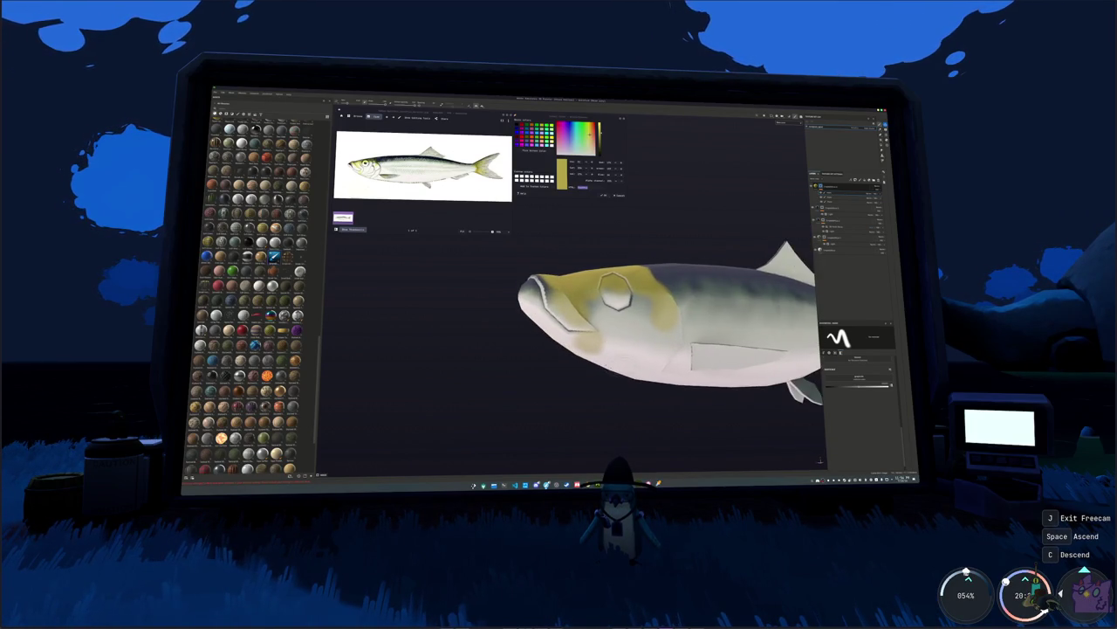
pyautogui.press('f')
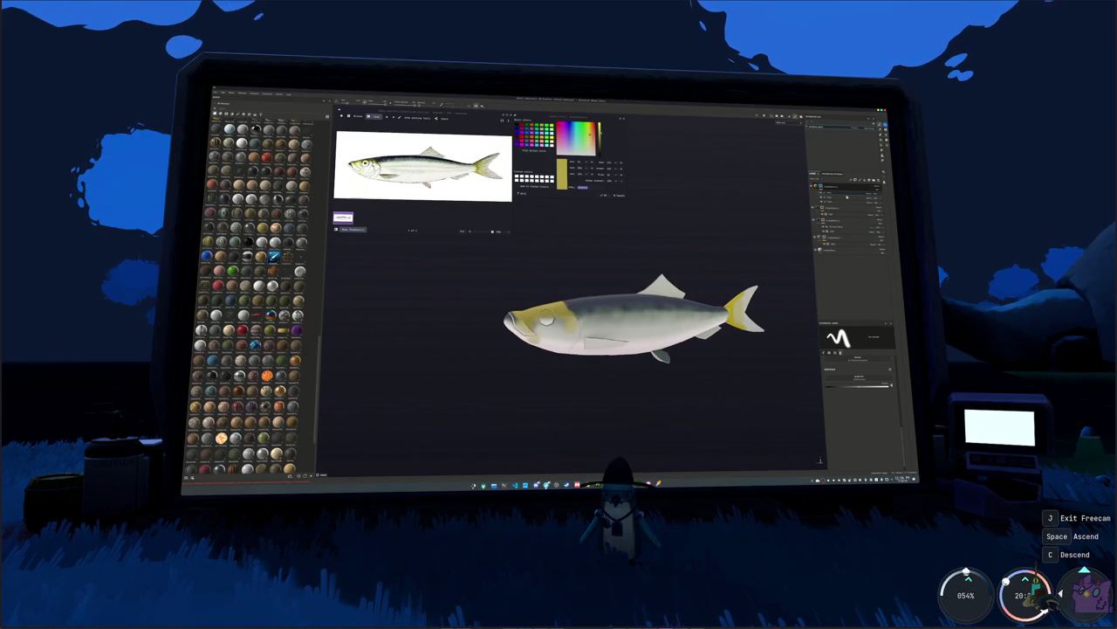
# - Lower the yellow paint layer's opacity for a paler tint and inspect the tail
pyautogui.click(883, 197)
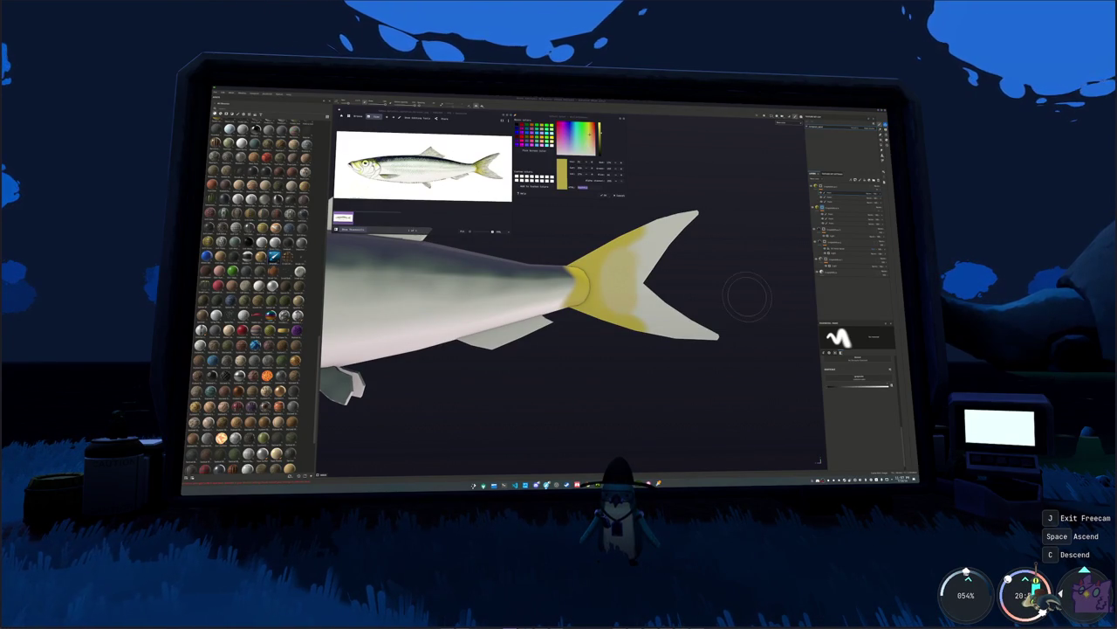
pyautogui.keyDown('alt'); pyautogui.moveTo(746, 296); pyautogui.dragTo(602, 251); pyautogui.keyUp('alt')
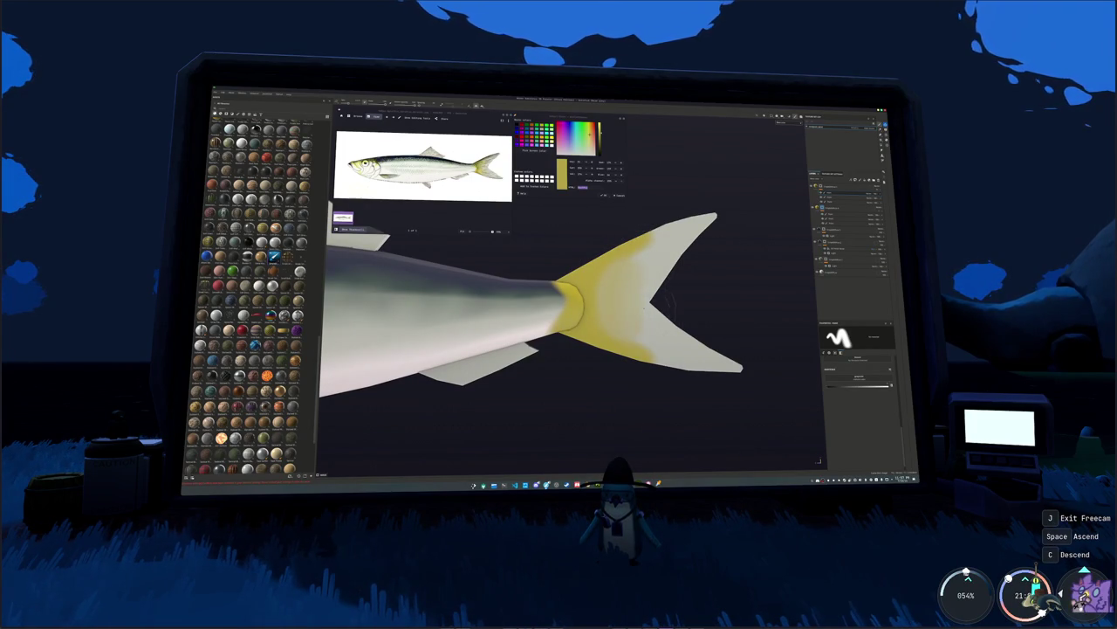
pyautogui.keyDown('alt'); pyautogui.moveTo(668, 301); pyautogui.dragTo(550, 332); pyautogui.keyUp('alt')
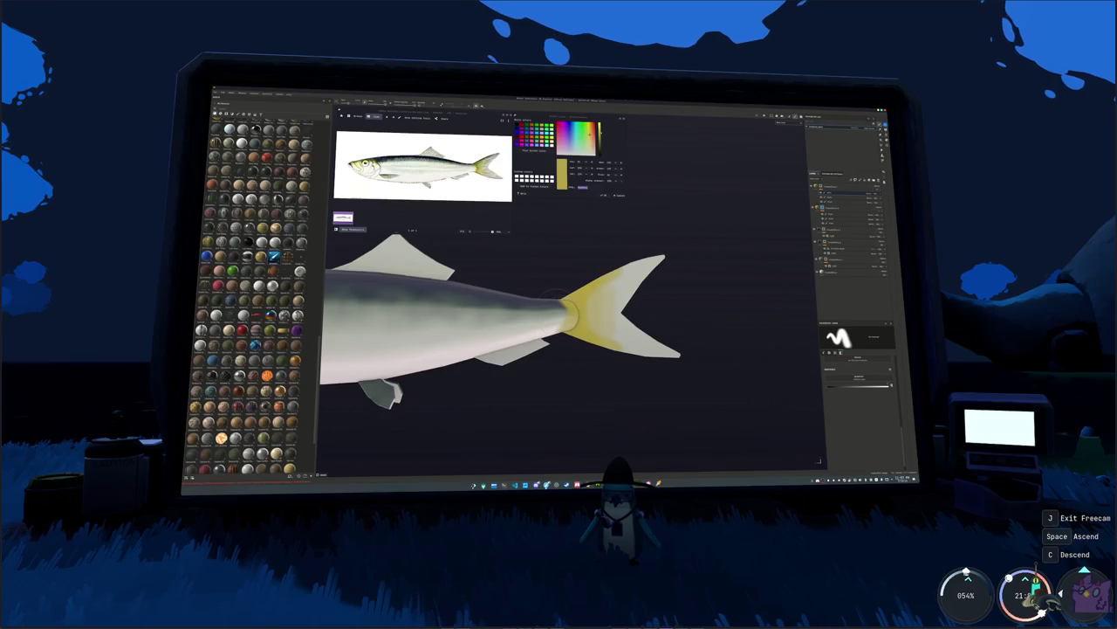
pyautogui.press('f')
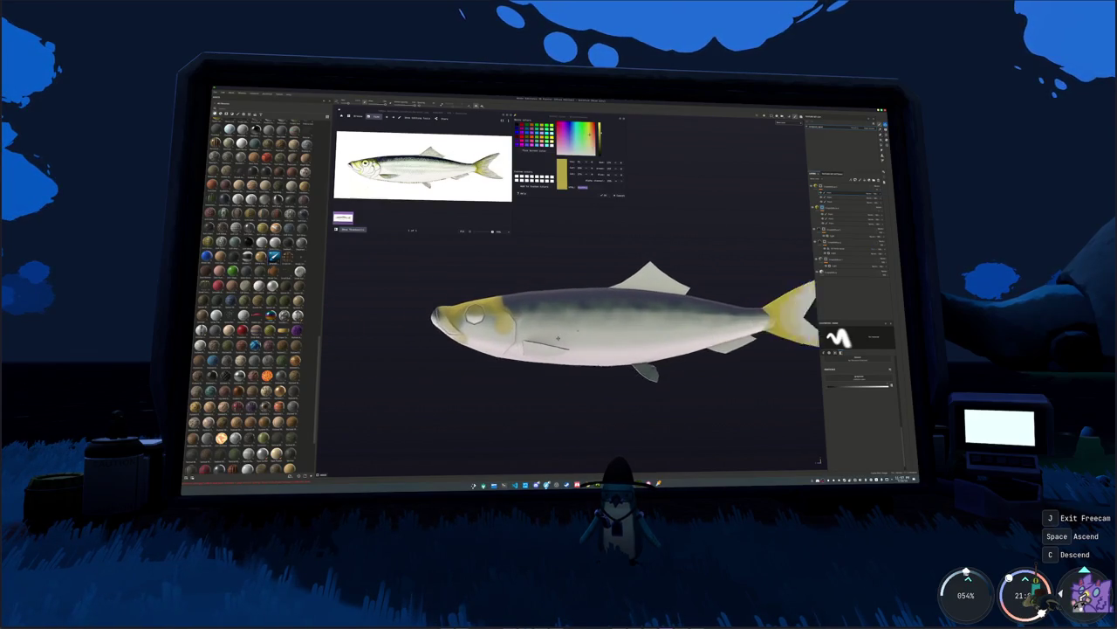
# - Sample a near-black colour with the eyedropper for the line art
pyautogui.keyDown('alt'); pyautogui.moveTo(558, 338); pyautogui.dragTo(700, 346); pyautogui.keyUp('alt')
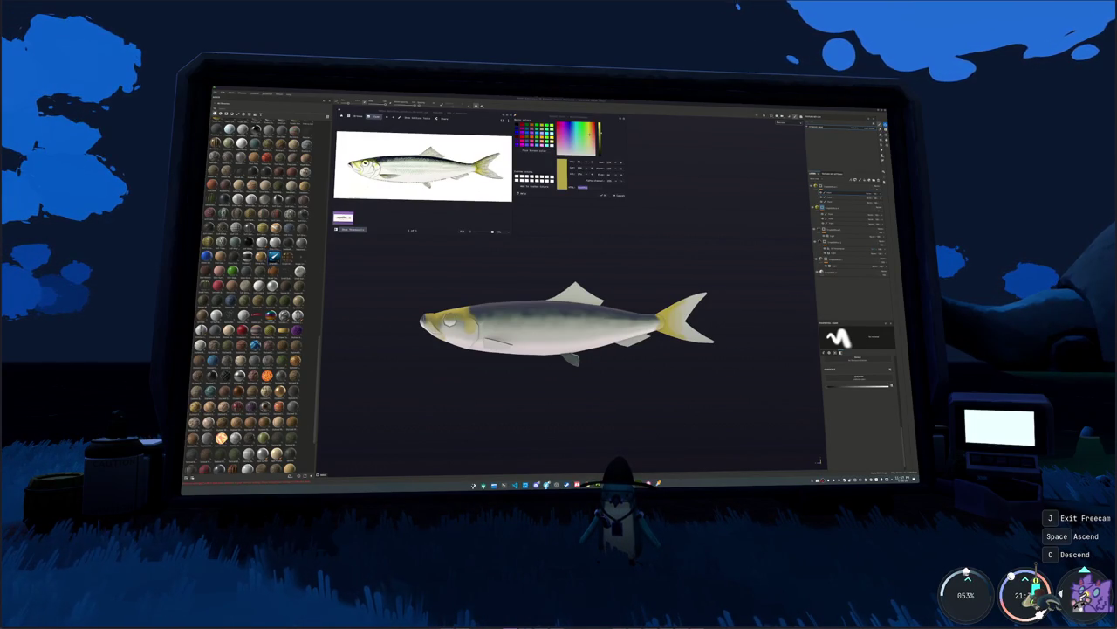
pyautogui.scroll(2, 601, 289)
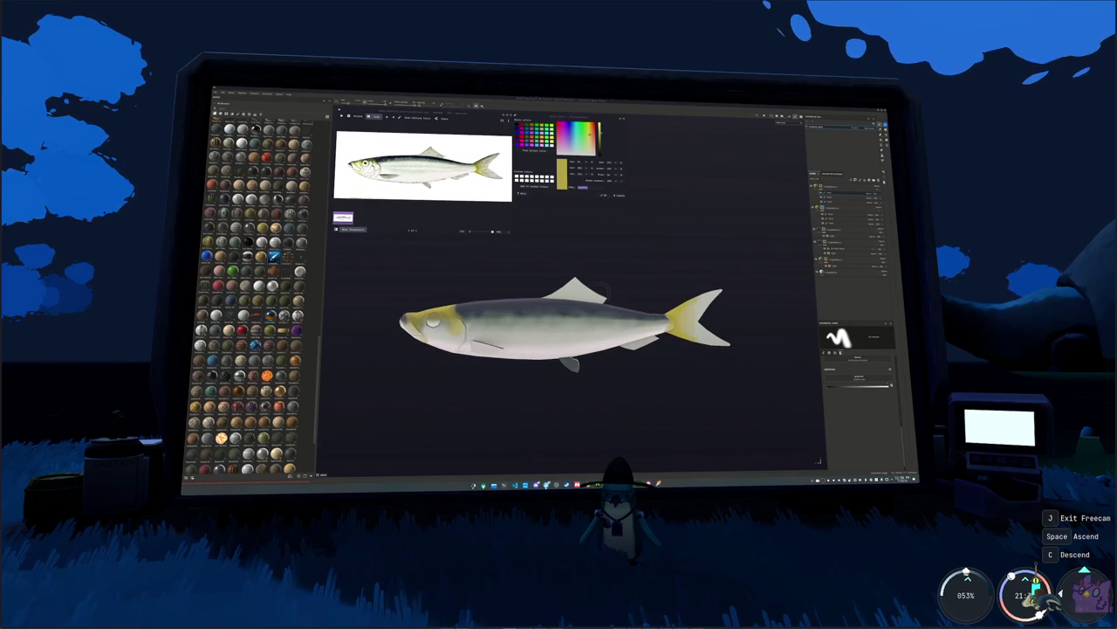
pyautogui.scroll(1, 600, 289)
pyautogui.scroll(1, 595, 251)
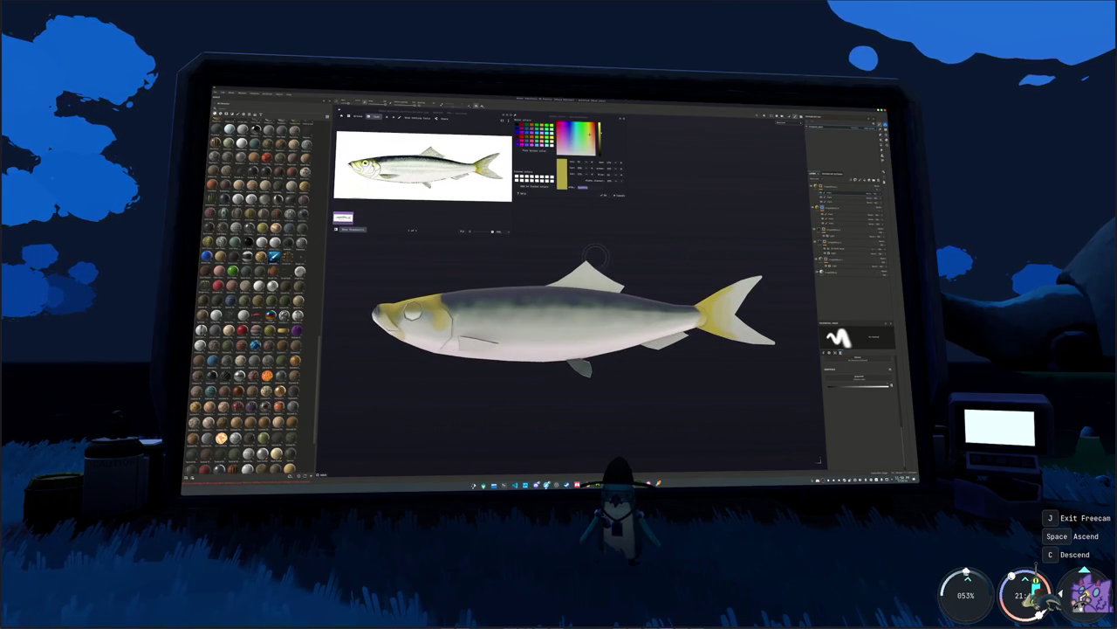
pyautogui.scroll(1, 593, 252)
pyautogui.scroll(1, 543, 201)
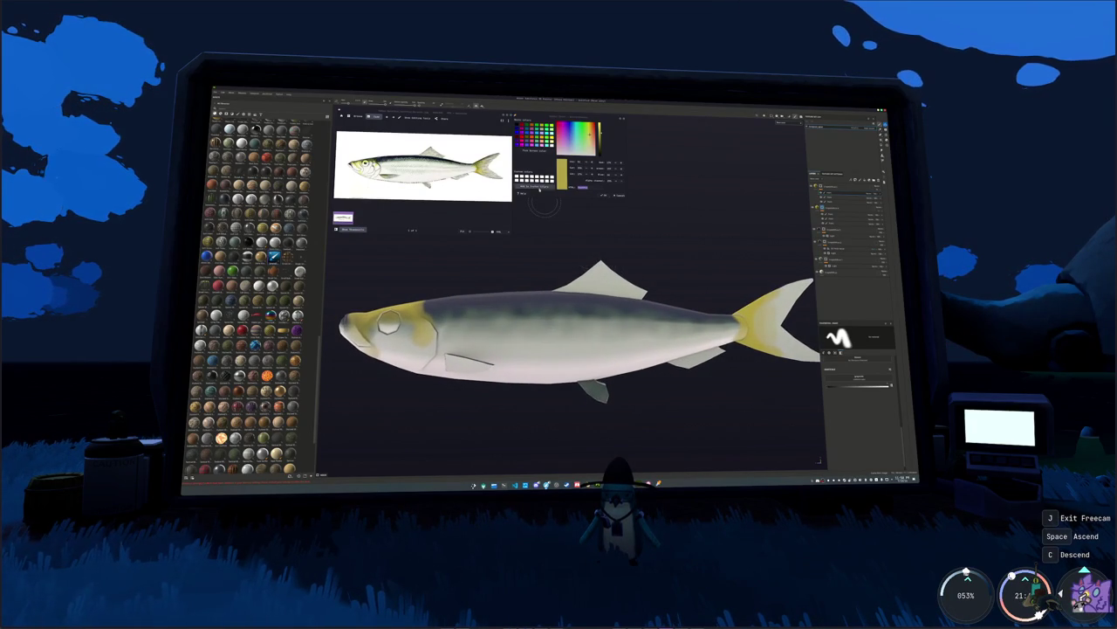
pyautogui.click(530, 151)
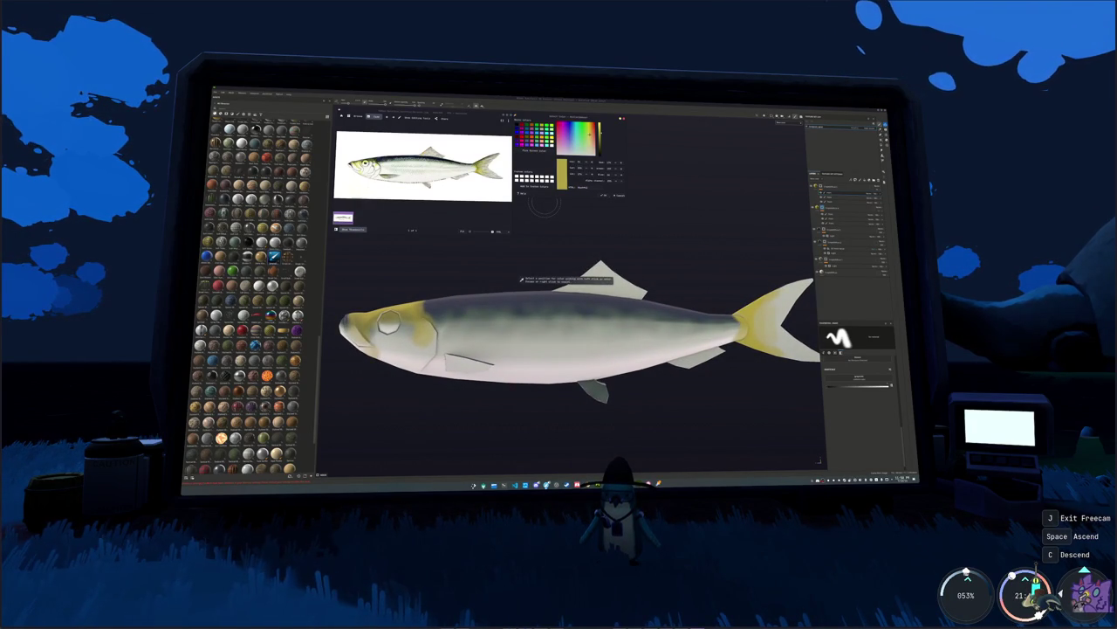
pyautogui.click(521, 279)
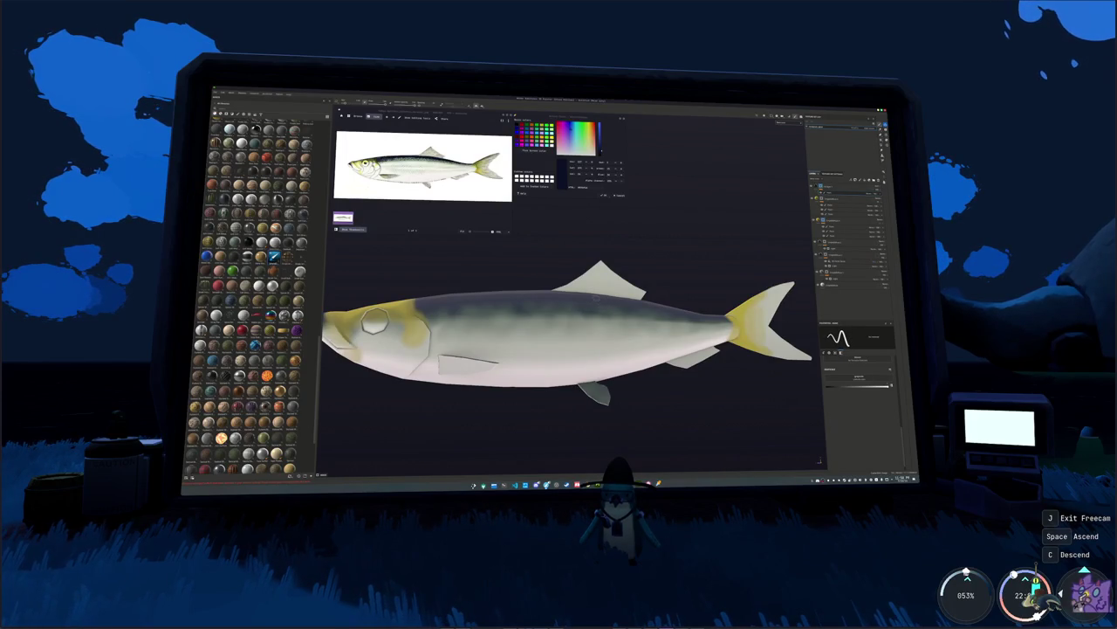
pyautogui.scroll(2, 568, 341)
pyautogui.scroll(2, 567, 340)
pyautogui.keyDown('alt'); pyautogui.moveTo(567, 340); pyautogui.dragTo(523, 331); pyautogui.keyUp('alt')
pyautogui.keyDown('alt'); pyautogui.moveTo(523, 332); pyautogui.dragTo(637, 306, button='middle'); pyautogui.keyUp('alt')
pyautogui.scroll(2, 638, 314)
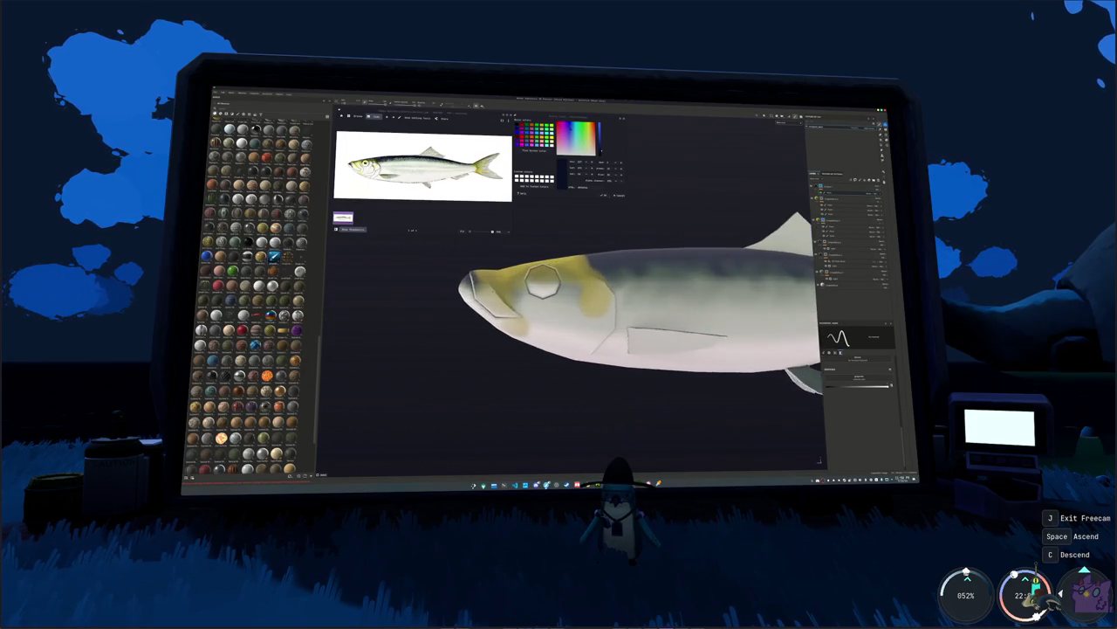
pyautogui.scroll(2, 637, 314)
pyautogui.keyDown('alt'); pyautogui.moveTo(637, 314); pyautogui.dragTo(585, 331); pyautogui.keyUp('alt')
pyautogui.scroll(2, 628, 323)
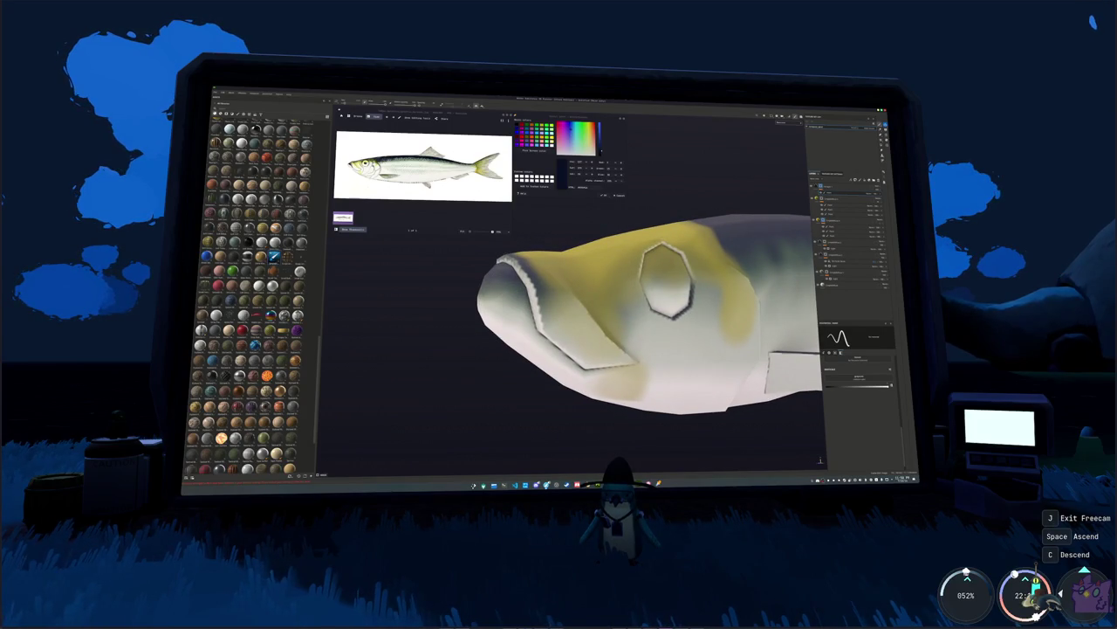
pyautogui.moveTo(646, 314)
pyautogui.keyDown('alt'); pyautogui.mouseDown()
pyautogui.moveTo(646, 288)
pyautogui.moveTo(698, 332)
pyautogui.mouseUp(); pyautogui.keyUp('alt')
pyautogui.moveTo(514, 279)
pyautogui.mouseDown()
pyautogui.moveTo(564, 330)
pyautogui.moveTo(541, 289)
pyautogui.moveTo(511, 297)
pyautogui.moveTo(533, 262)
pyautogui.moveTo(519, 288)
pyautogui.mouseUp()
pyautogui.hotkey('ctrl', 'z')
pyautogui.moveTo(453, 291)
pyautogui.mouseDown()
pyautogui.moveTo(553, 306)
pyautogui.moveTo(559, 288)
pyautogui.moveTo(628, 271)
pyautogui.mouseUp()
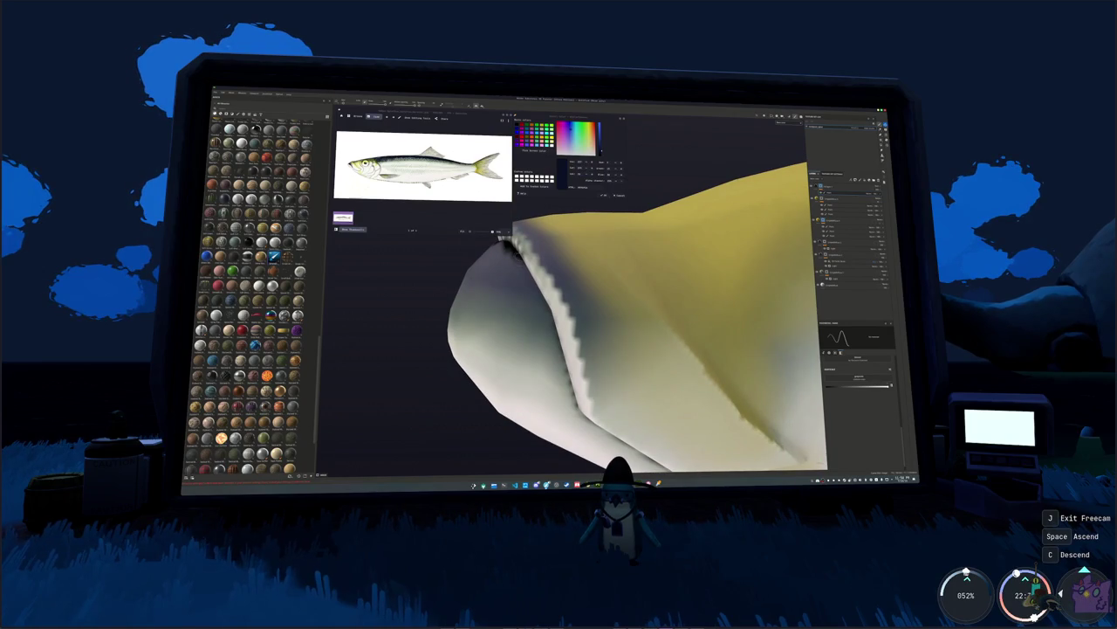
# - Orbit to show the whole head, snout and octagonal eye outline, then pick a paint layer
pyautogui.press('ctrl')
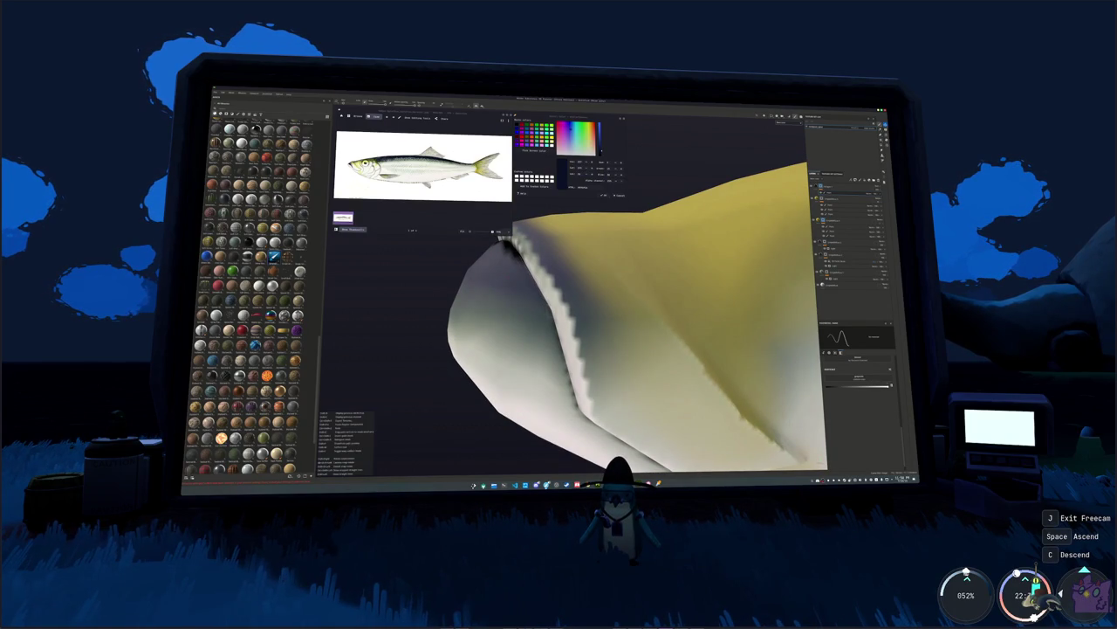
pyautogui.keyDown('alt'); pyautogui.moveTo(637, 332); pyautogui.dragTo(567, 345); pyautogui.keyUp('alt')
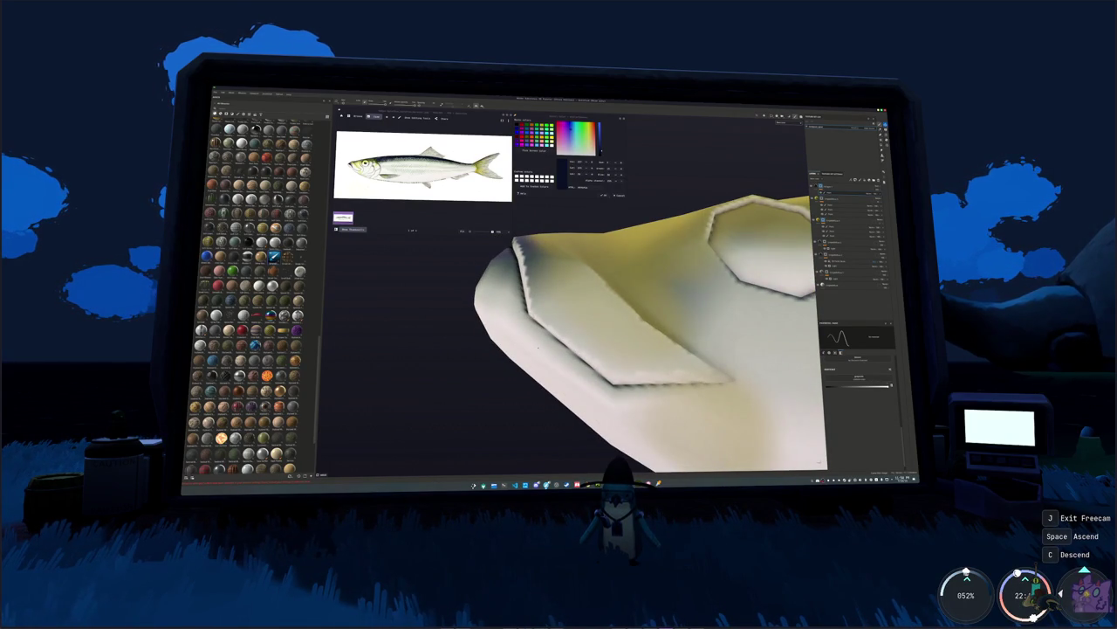
pyautogui.press('ctrl')
pyautogui.moveTo(603, 409)
pyautogui.keyDown('alt'); pyautogui.mouseDown()
pyautogui.moveTo(594, 434)
pyautogui.moveTo(705, 395)
pyautogui.moveTo(647, 404)
pyautogui.moveTo(585, 325)
pyautogui.moveTo(591, 346)
pyautogui.moveTo(626, 265)
pyautogui.mouseUp(); pyautogui.keyUp('alt')
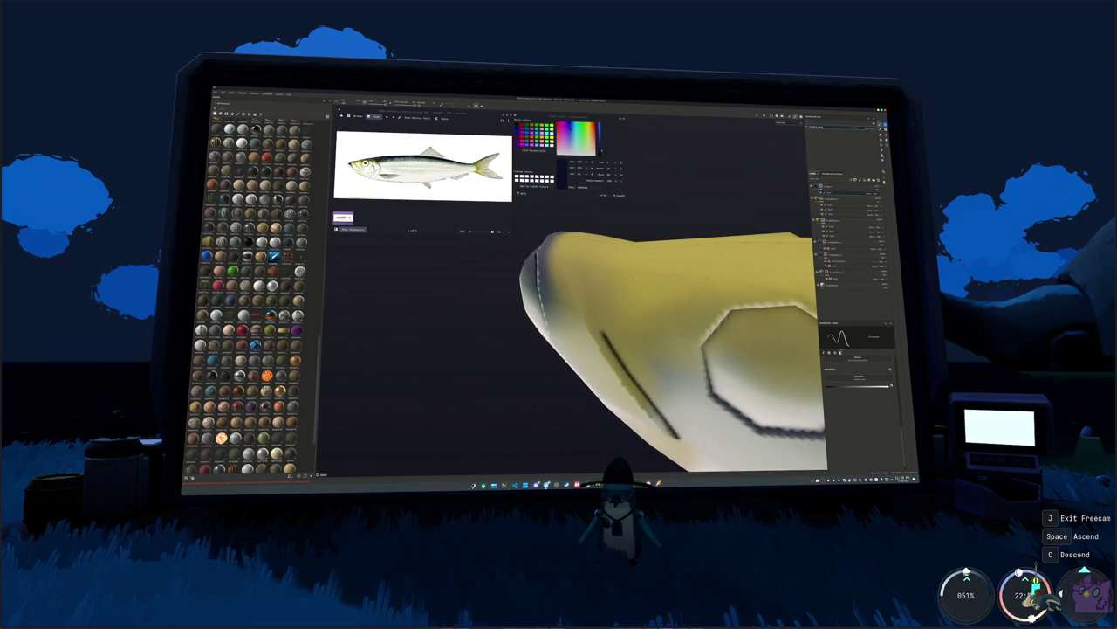
pyautogui.keyDown('alt'); pyautogui.moveTo(626, 265); pyautogui.dragTo(603, 289); pyautogui.keyUp('alt')
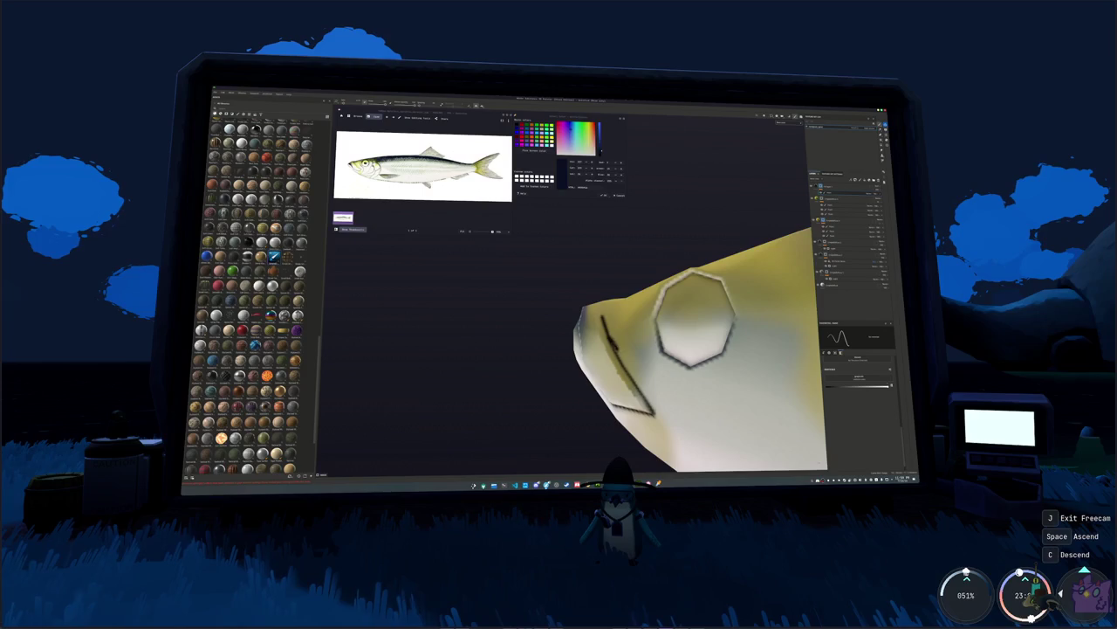
pyautogui.keyDown('alt'); pyautogui.moveTo(709, 400); pyautogui.dragTo(651, 371); pyautogui.keyUp('alt')
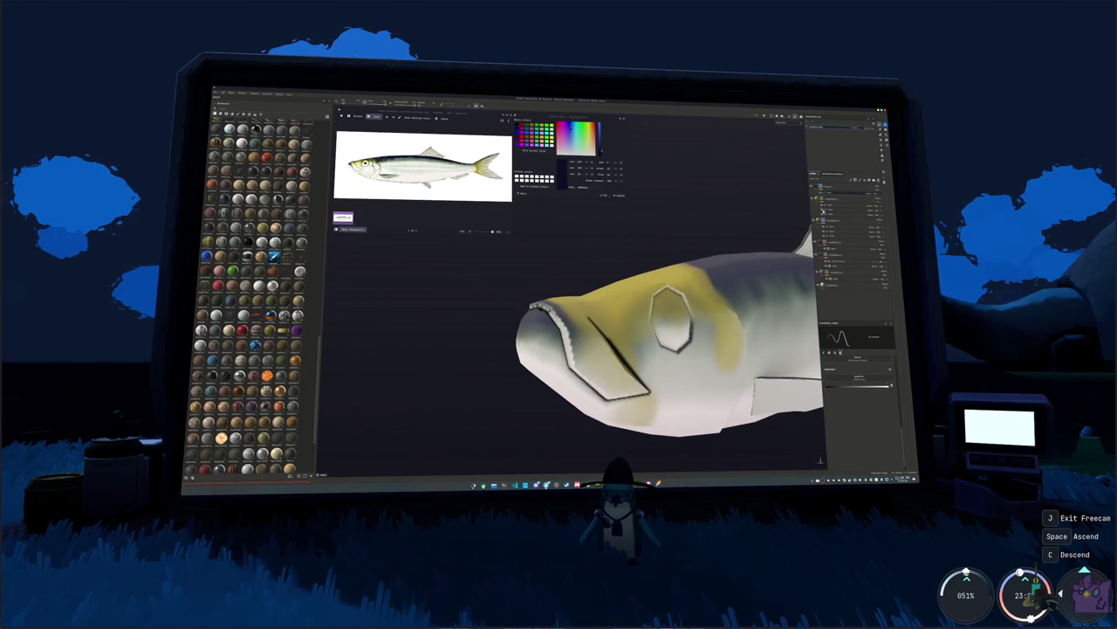
pyautogui.click(836, 284)
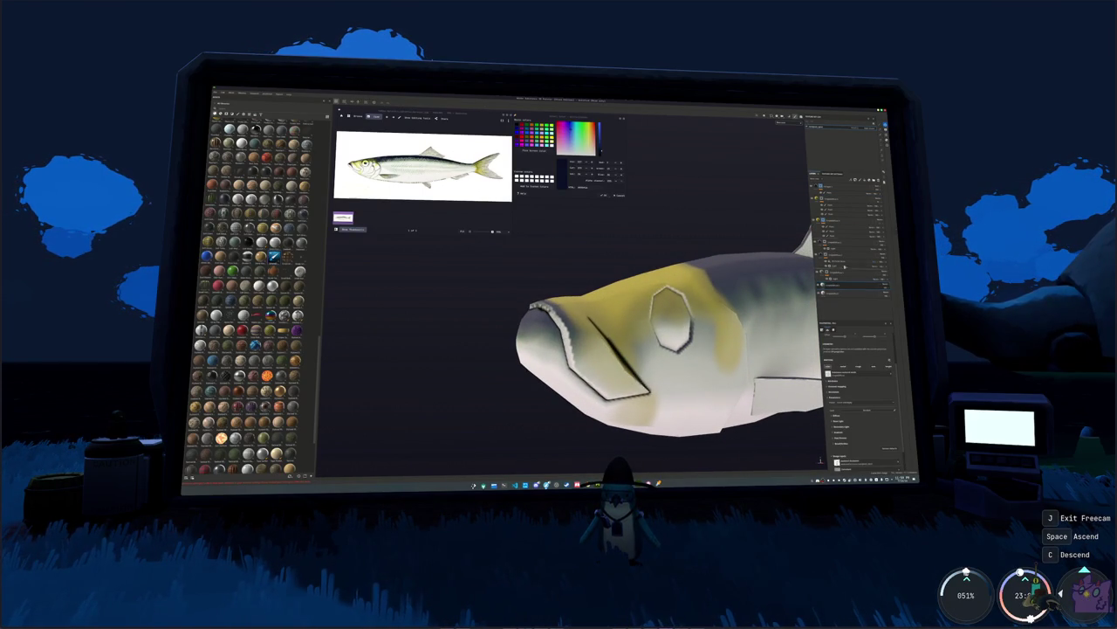
# - On the top paint layer, brush pale white over the snout tip
pyautogui.click(842, 199)
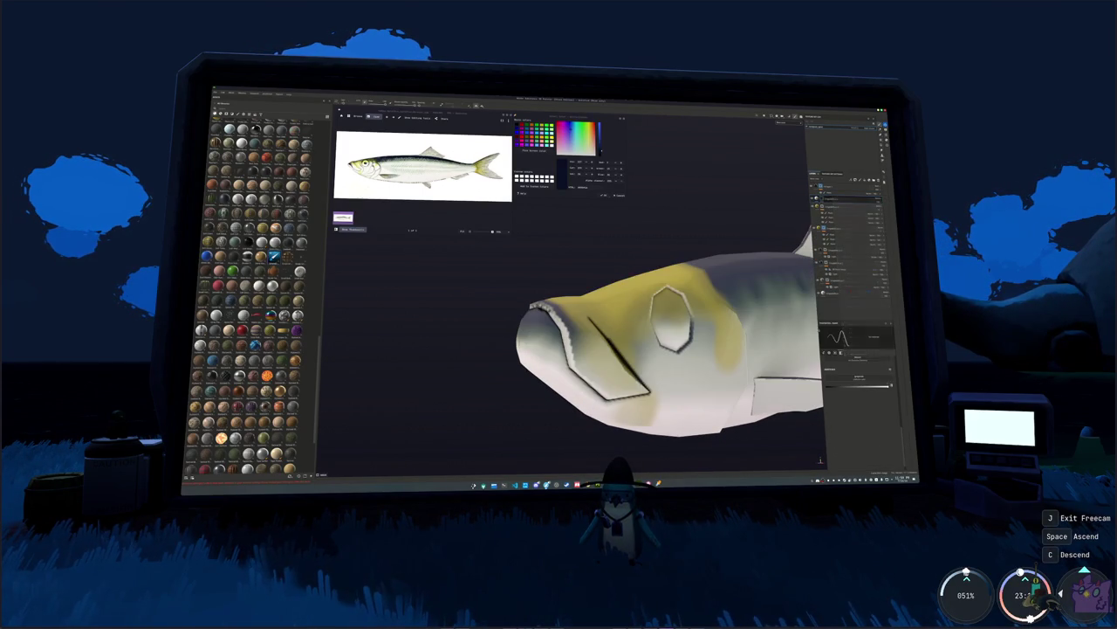
pyautogui.keyDown('alt'); pyautogui.moveTo(663, 367); pyautogui.dragTo(629, 366); pyautogui.keyUp('alt')
pyautogui.moveTo(546, 358); pyautogui.dragTo(531, 318)
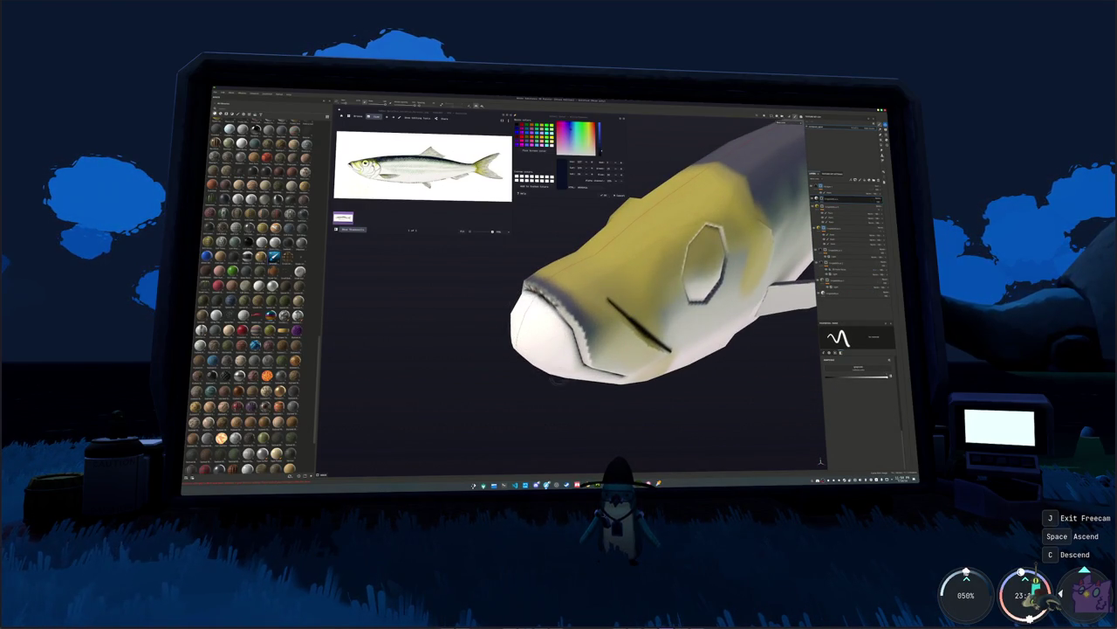
# - Trace the upper-left edge of the octagonal eye outline in black
pyautogui.keyDown('alt'); pyautogui.moveTo(558, 377); pyautogui.dragTo(576, 402); pyautogui.keyUp('alt')
pyautogui.keyDown('alt'); pyautogui.moveTo(596, 399); pyautogui.dragTo(541, 324, button='middle'); pyautogui.keyUp('alt')
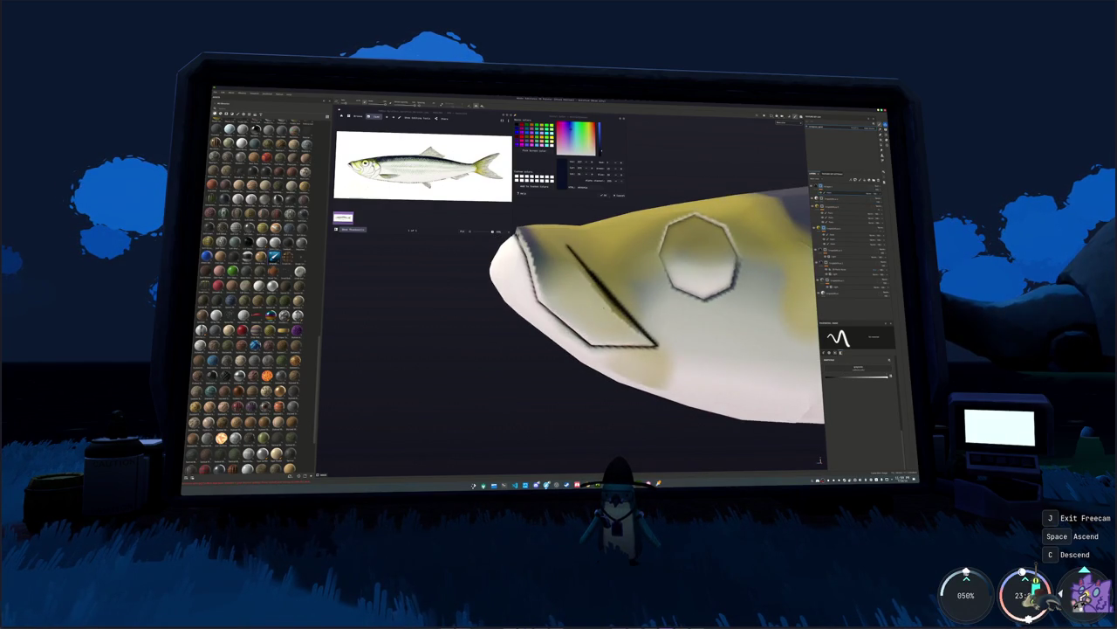
pyautogui.scroll(5, 611, 297)
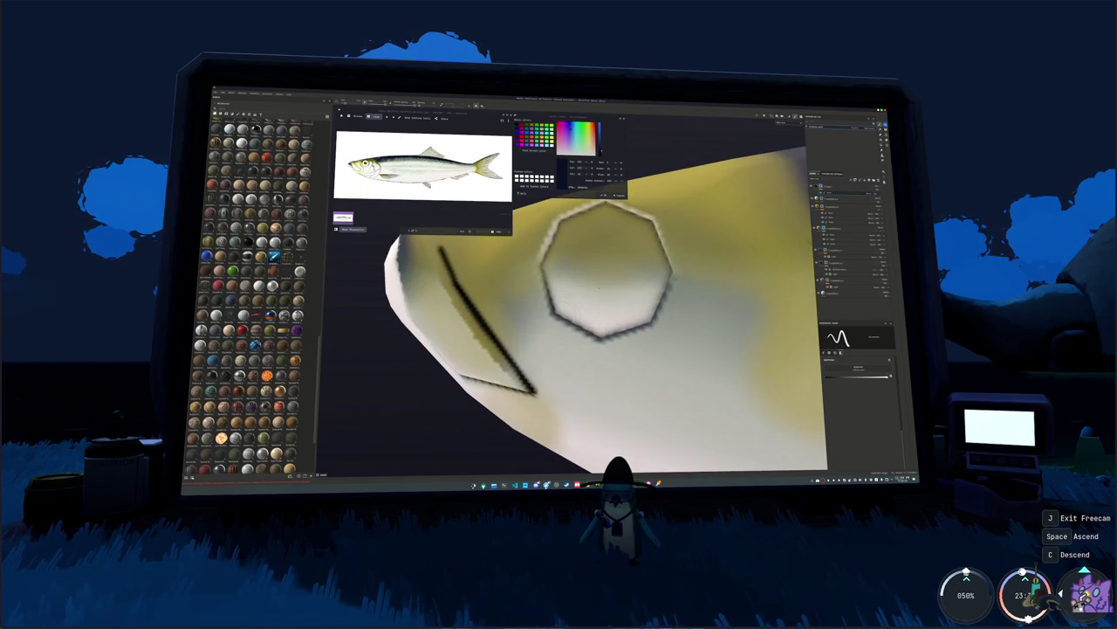
pyautogui.scroll(-3, 599, 287)
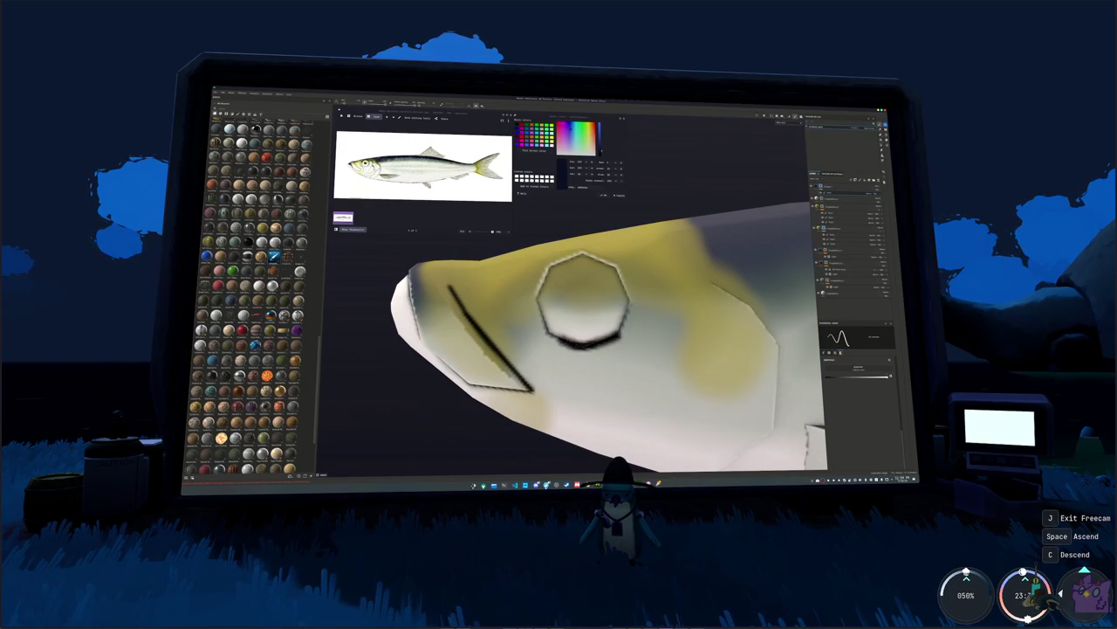
pyautogui.moveTo(535, 307); pyautogui.dragTo(558, 260)
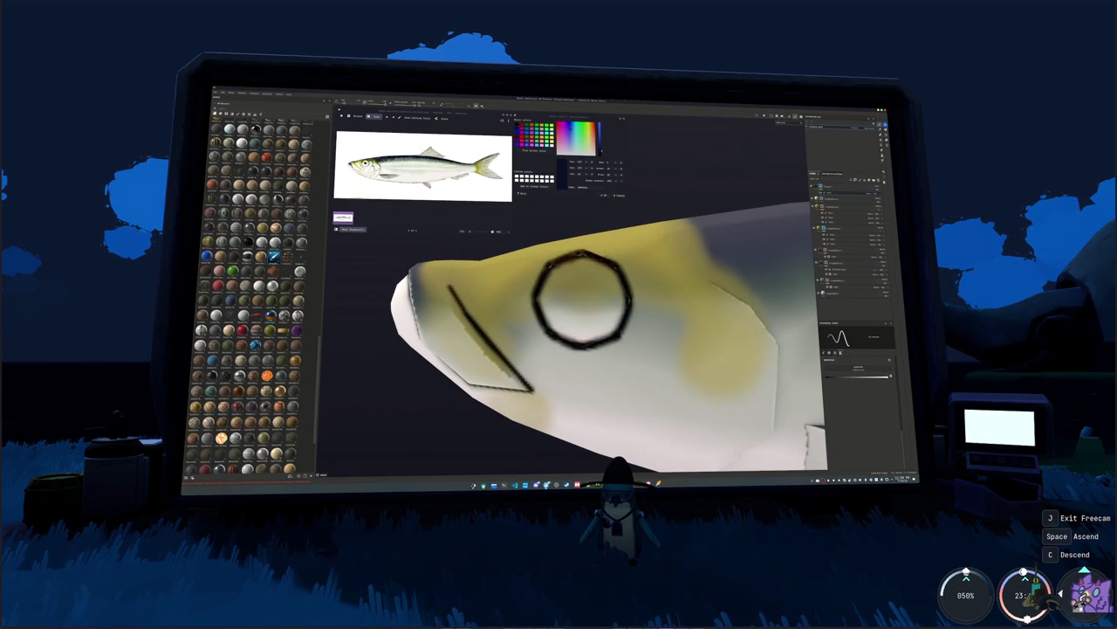
# - Draw a curved black gill line from below the eye down toward the mouth
pyautogui.scroll(-2, 585, 305)
pyautogui.keyDown('alt'); pyautogui.moveTo(558, 297); pyautogui.dragTo(629, 288); pyautogui.keyUp('alt')
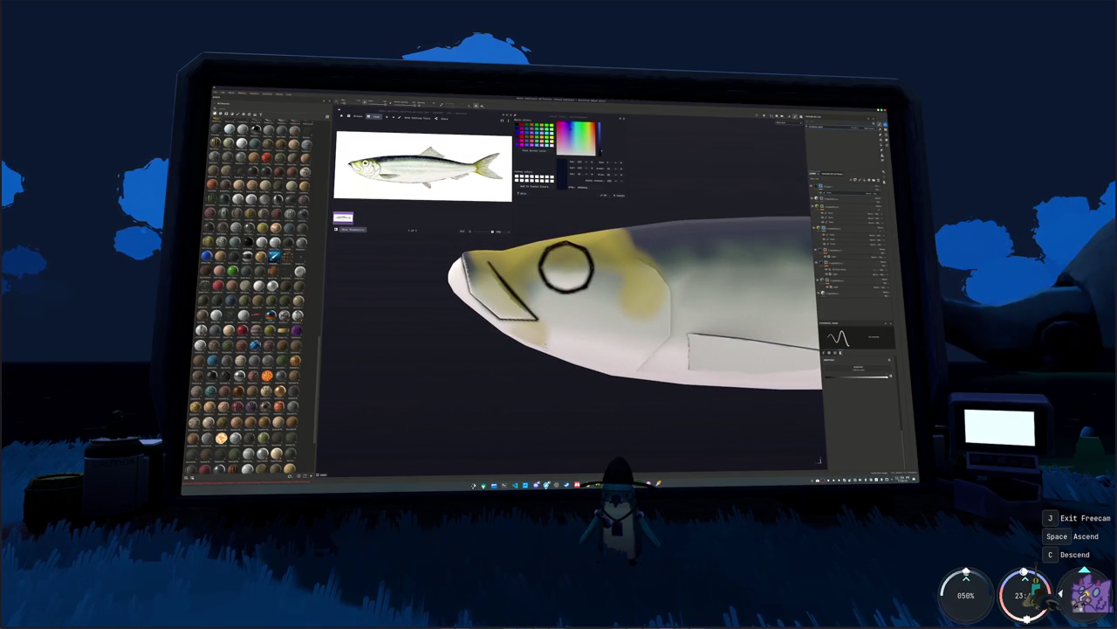
pyautogui.moveTo(532, 282); pyautogui.dragTo(550, 311)
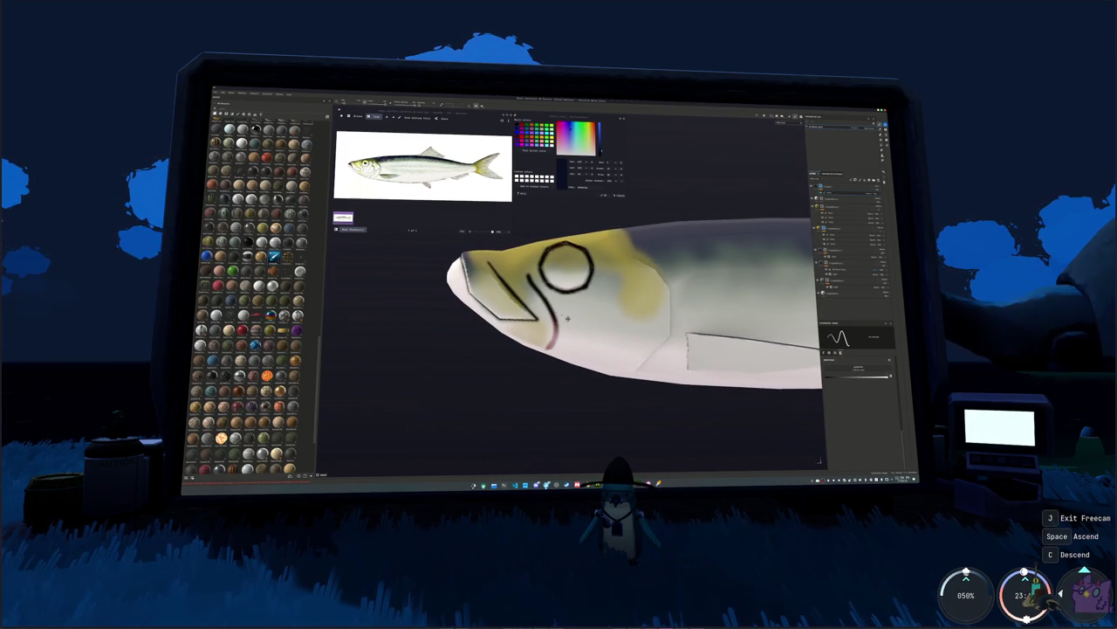
pyautogui.keyDown('alt'); pyautogui.moveTo(629, 288); pyautogui.dragTo(628, 301); pyautogui.keyUp('alt')
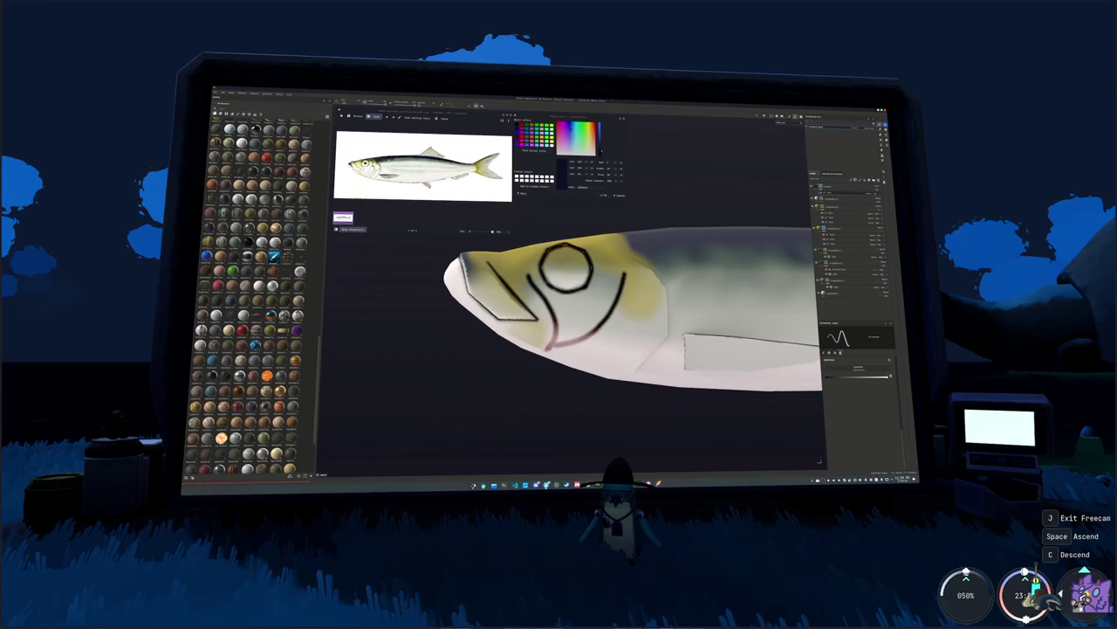
pyautogui.keyDown('alt'); pyautogui.moveTo(611, 305); pyautogui.dragTo(566, 279, button='middle'); pyautogui.keyUp('alt')
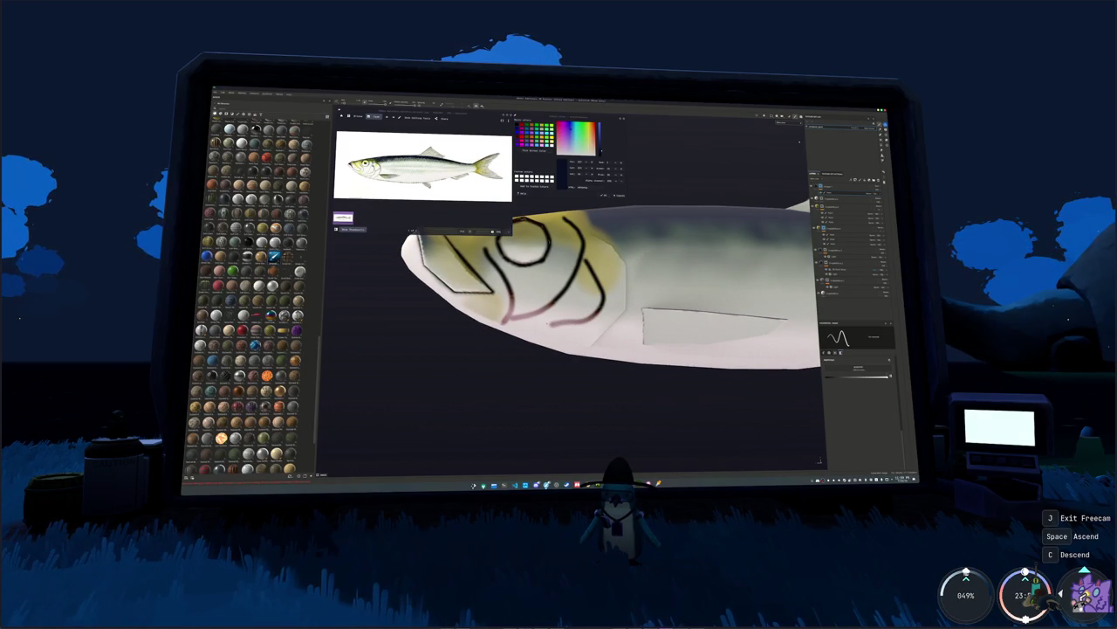
pyautogui.scroll(3, 594, 288)
pyautogui.moveTo(593, 349)
pyautogui.keyDown('alt'); pyautogui.mouseDown(button='middle')
pyautogui.moveTo(593, 262)
pyautogui.moveTo(593, 288)
pyautogui.mouseUp(button='middle'); pyautogui.keyUp('alt')
# - Paint dark ray stripes across the pectoral fin, then frame the whole fish side-on
pyautogui.moveTo(768, 129)
pyautogui.keyDown('alt'); pyautogui.mouseDown()
pyautogui.moveTo(756, 143)
pyautogui.moveTo(760, 174)
pyautogui.moveTo(720, 192)
pyautogui.mouseUp(); pyautogui.keyUp('alt')
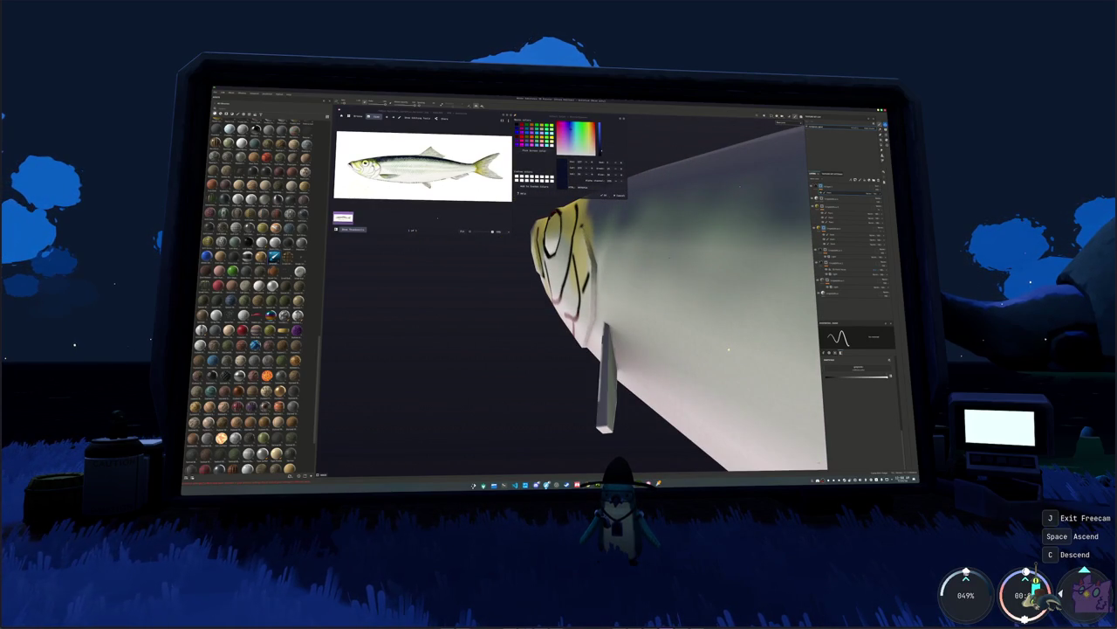
pyautogui.keyDown('alt'); pyautogui.moveTo(723, 352); pyautogui.dragTo(719, 353); pyautogui.keyUp('alt')
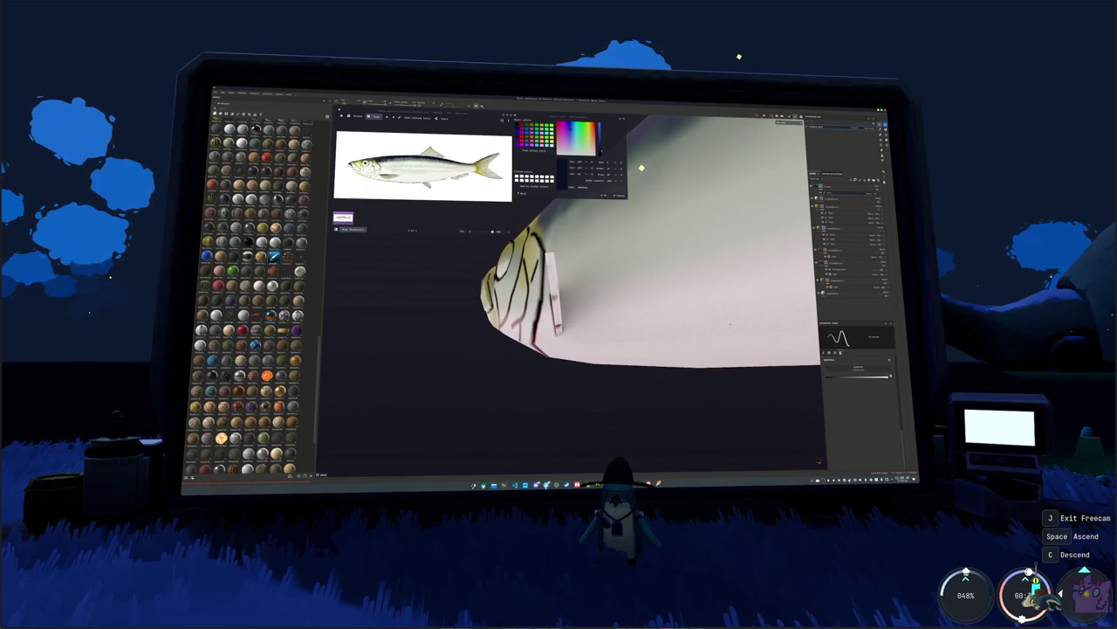
pyautogui.keyDown('alt'); pyautogui.moveTo(729, 324); pyautogui.dragTo(517, 319); pyautogui.keyUp('alt')
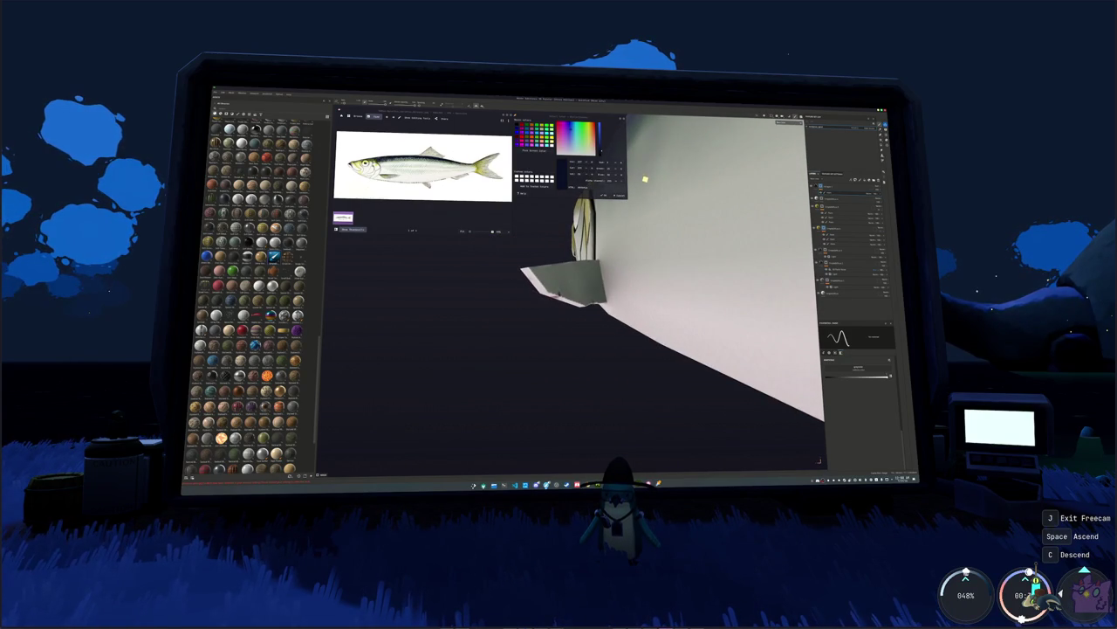
pyautogui.keyDown('alt'); pyautogui.moveTo(638, 185); pyautogui.dragTo(646, 187); pyautogui.keyUp('alt')
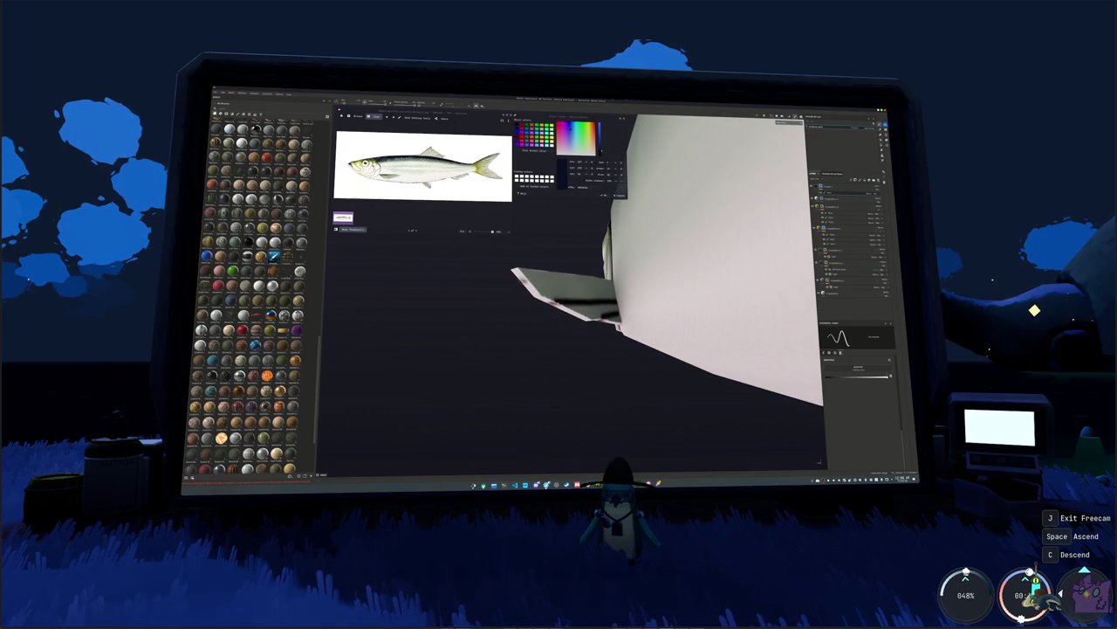
pyautogui.keyDown('alt'); pyautogui.moveTo(646, 186); pyautogui.dragTo(559, 280); pyautogui.keyUp('alt')
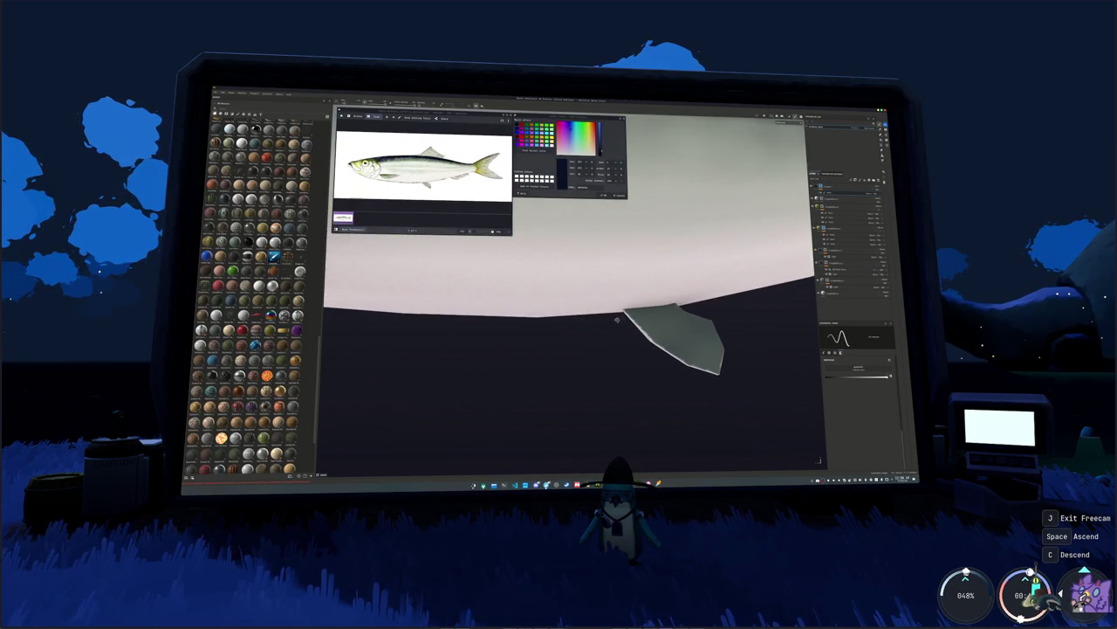
pyautogui.press('f')
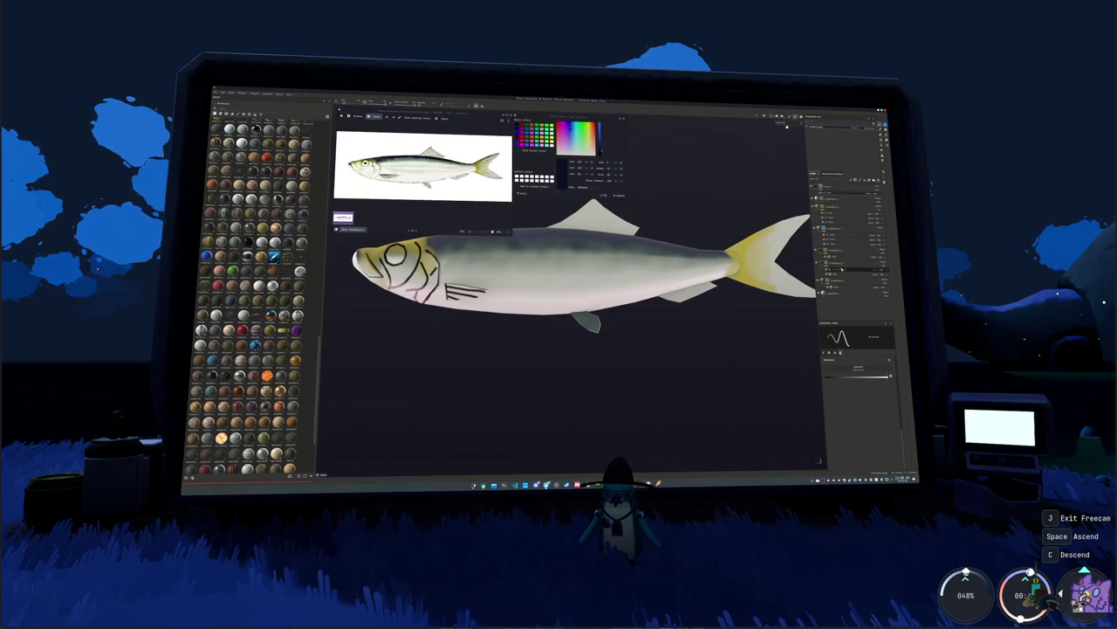
pyautogui.click(847, 292)
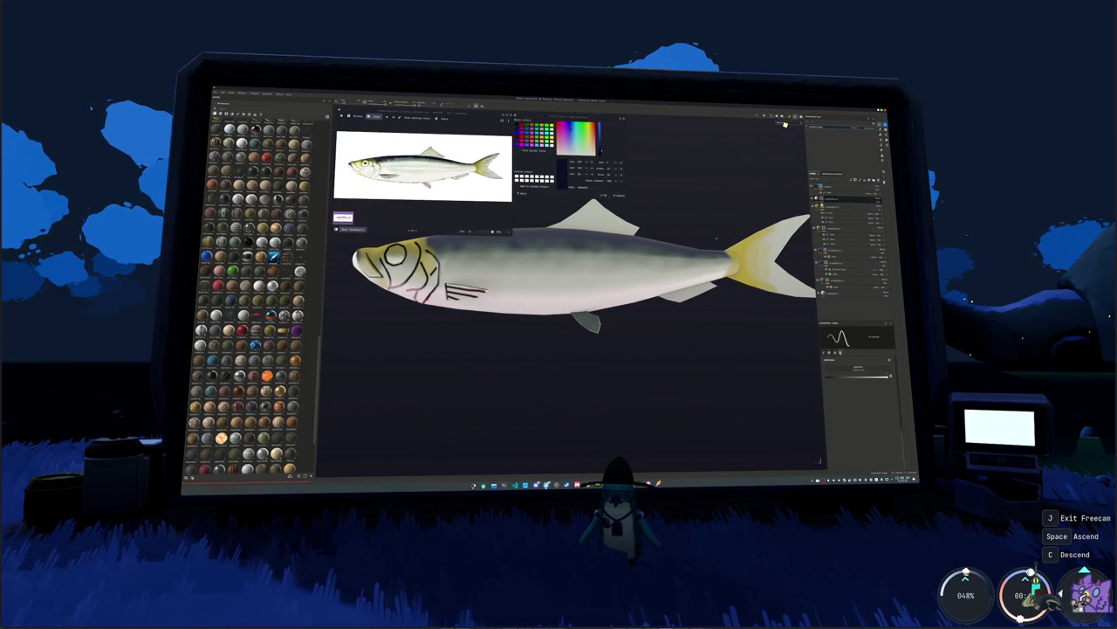
pyautogui.scroll(2, 634, 331)
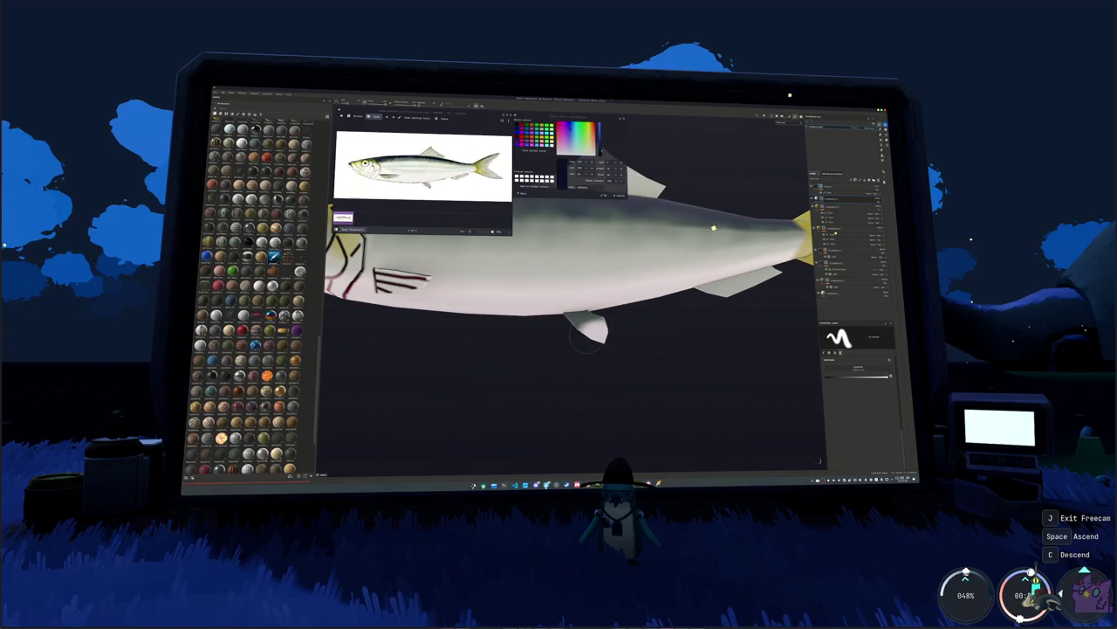
pyautogui.keyDown('alt'); pyautogui.moveTo(576, 334); pyautogui.dragTo(687, 301); pyautogui.keyUp('alt')
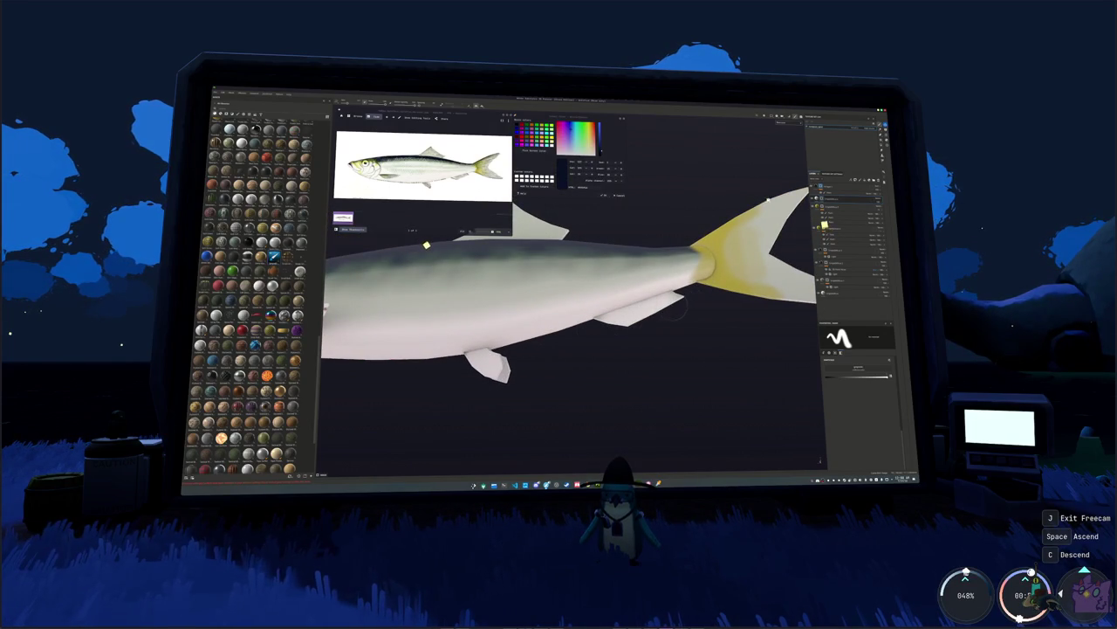
pyautogui.keyDown('alt'); pyautogui.moveTo(429, 249); pyautogui.dragTo(418, 252); pyautogui.keyUp('alt')
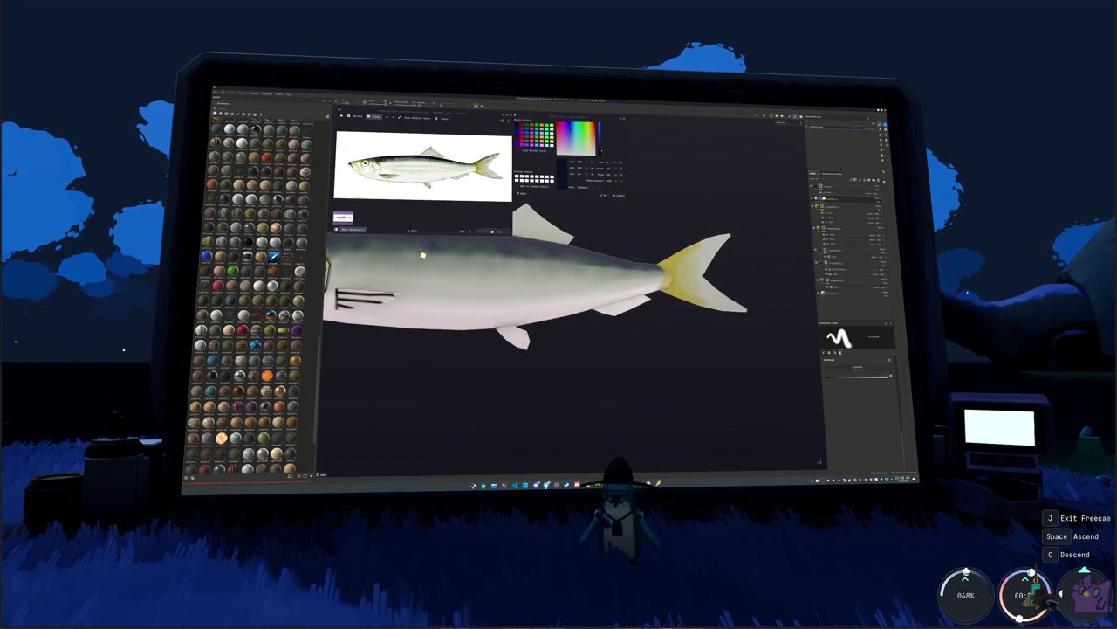
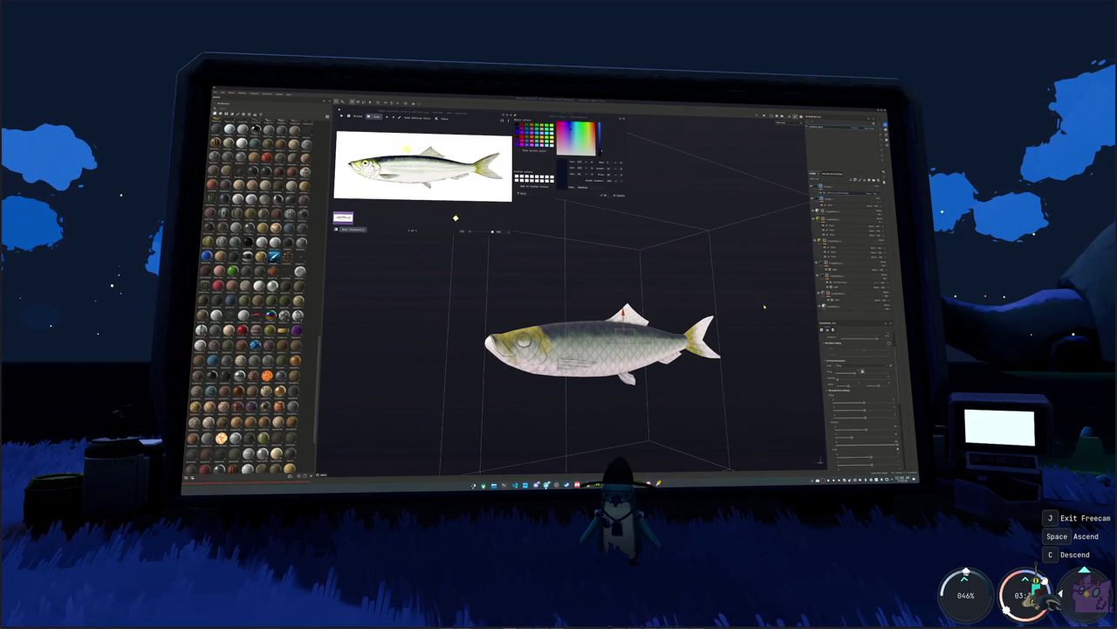
# - Select the scale layer and switch it to a different blend mode so the pattern stands out
pyautogui.moveTo(729, 301); pyautogui.dragTo(750, 299, button='middle')
pyautogui.click(845, 248)
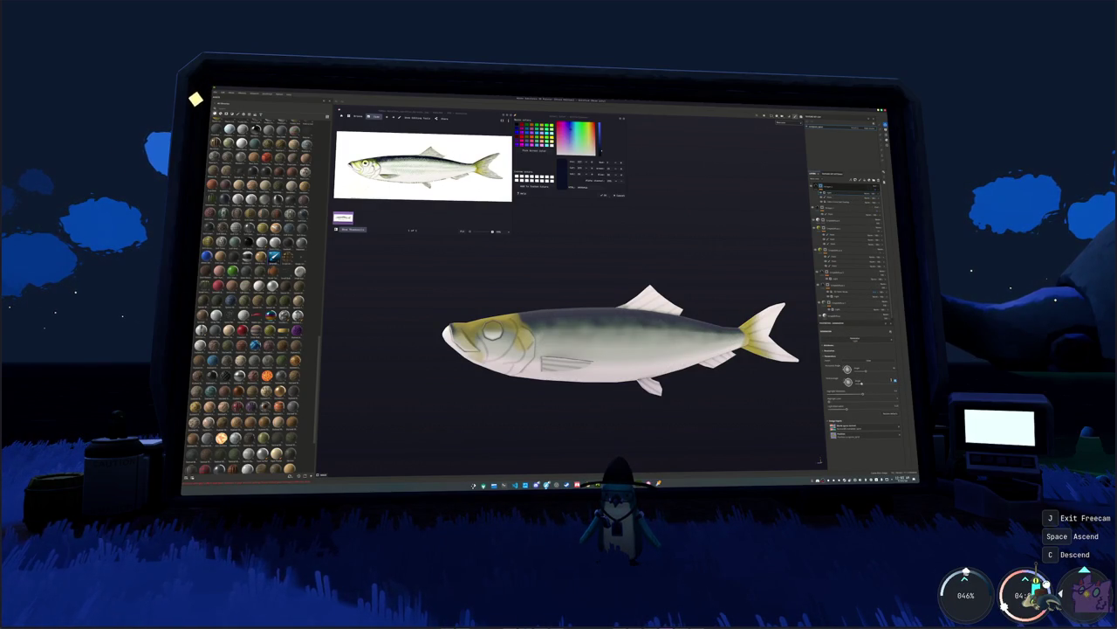
pyautogui.click(871, 190)
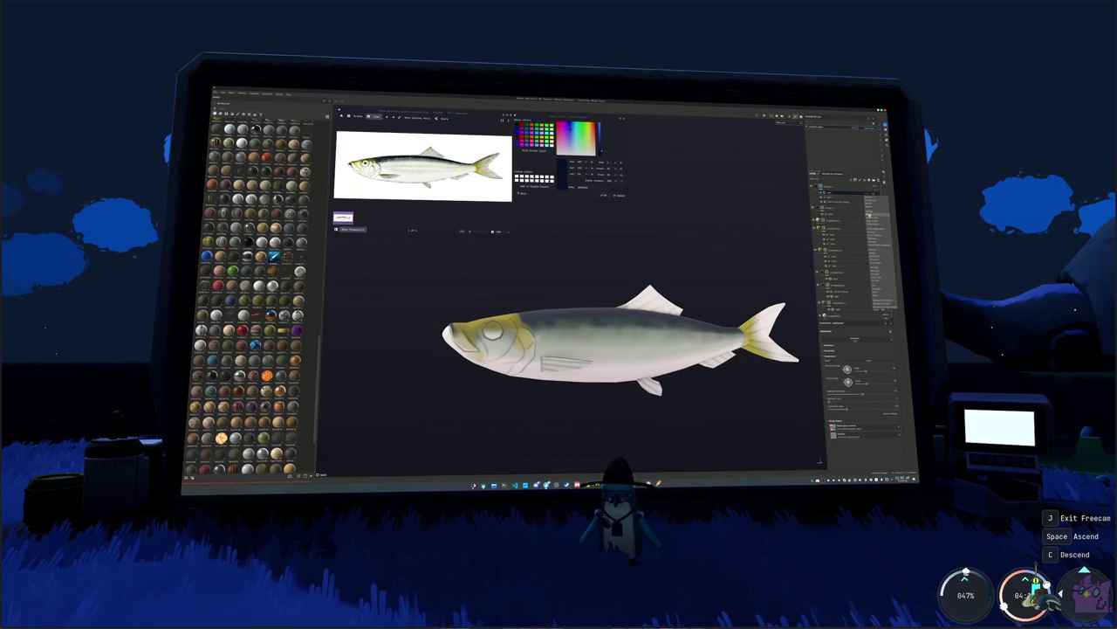
pyautogui.click(873, 214)
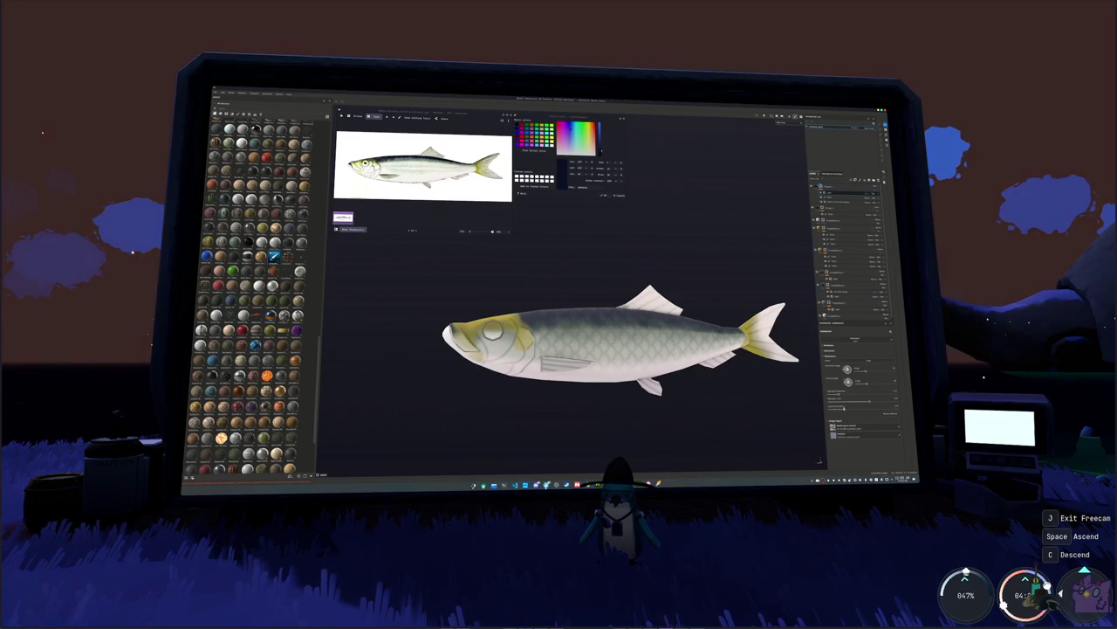
# - Select the top layer of the stack and apply an option from its context menu
pyautogui.scroll(-2, 620, 340)
pyautogui.click(855, 187)
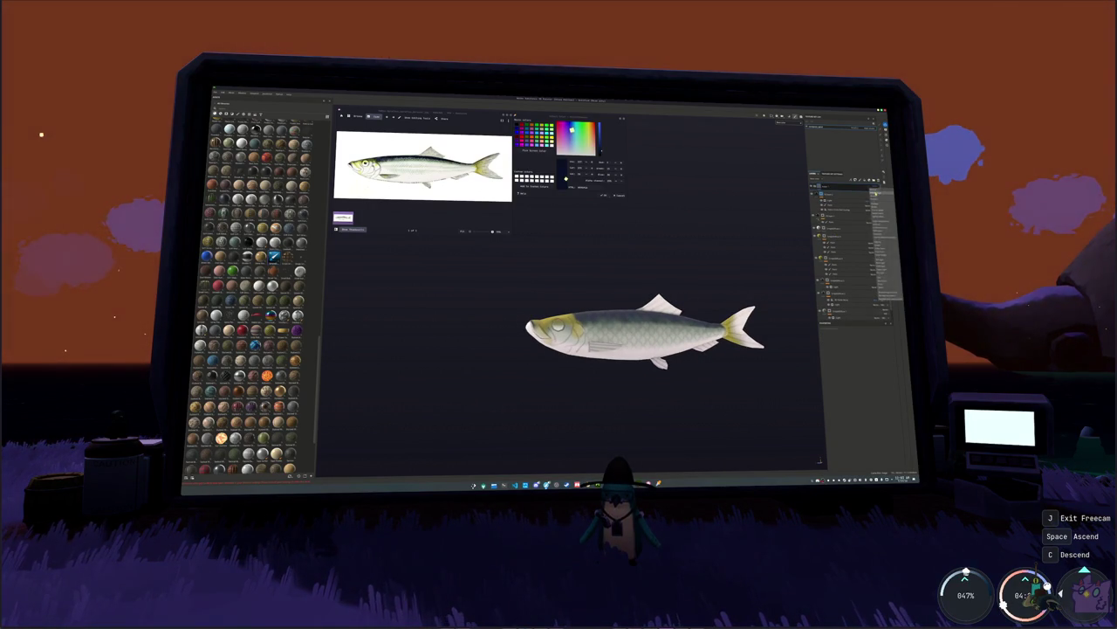
pyautogui.rightClick(874, 185)
pyautogui.click(873, 337)
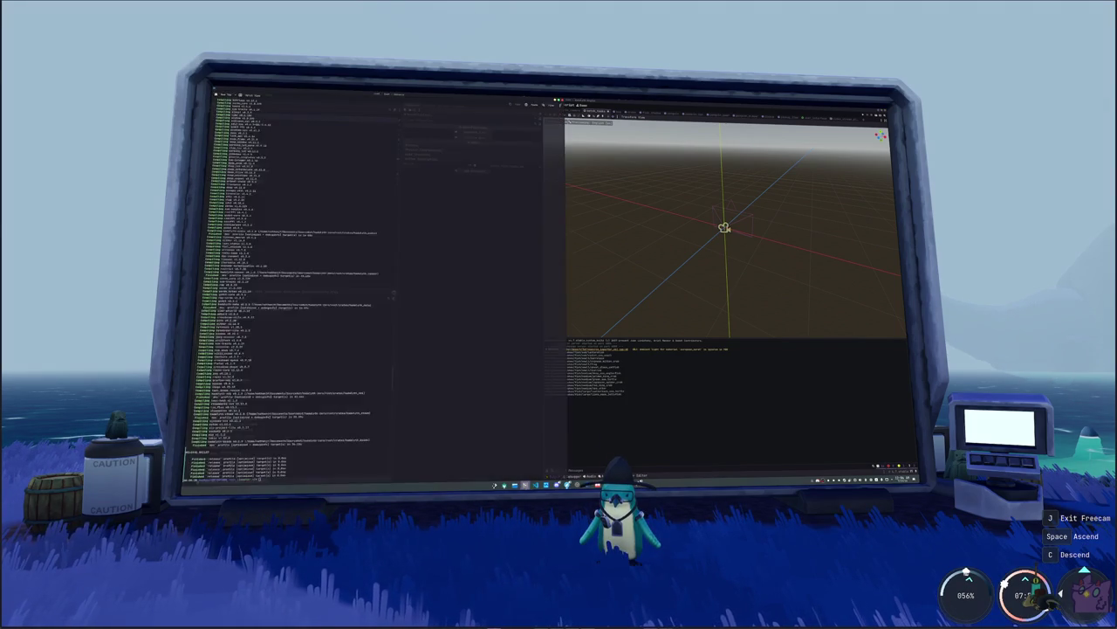
pyautogui.click(524, 483)
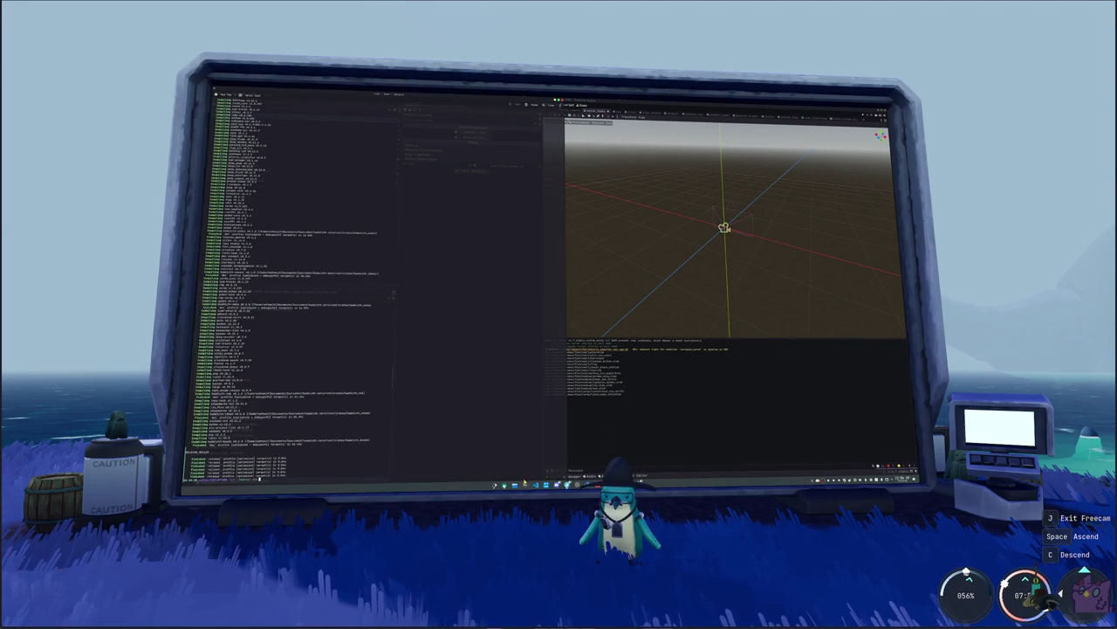
pyautogui.click(542, 443)
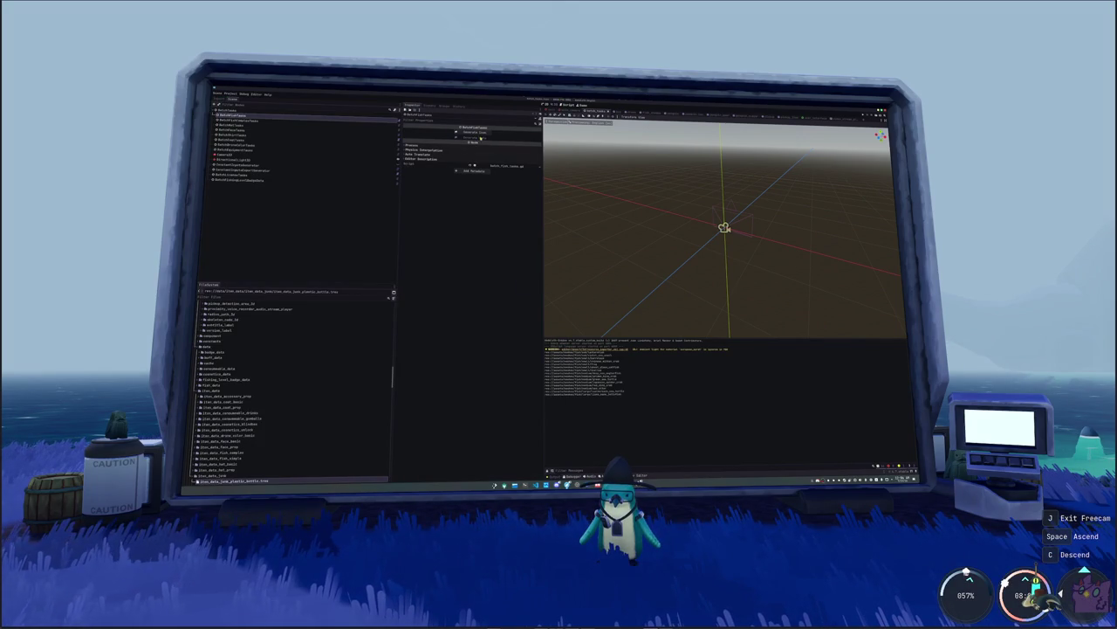
pyautogui.click(525, 483)
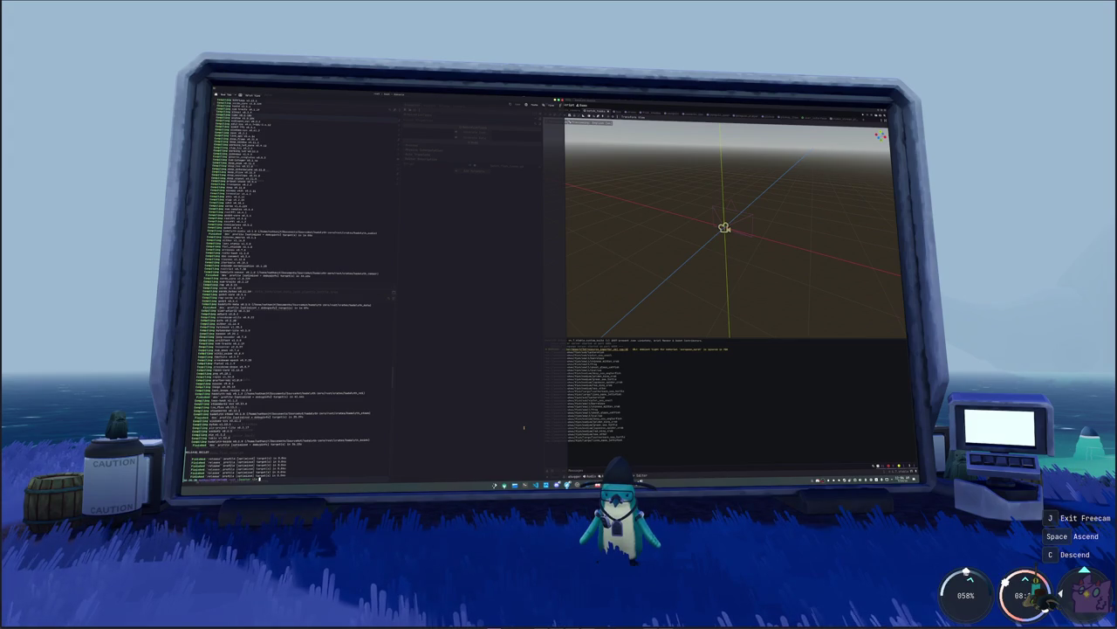
pyautogui.click(597, 434)
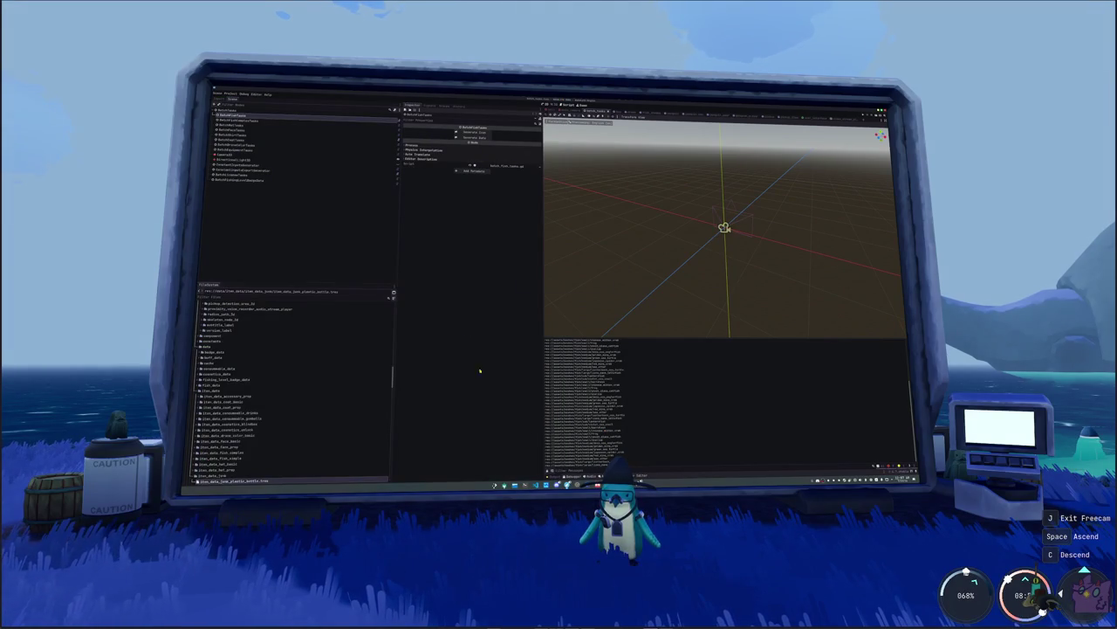
pyautogui.click(482, 141)
# - Check the cargo build output in the terminal after generating the data
pyautogui.click(525, 485)
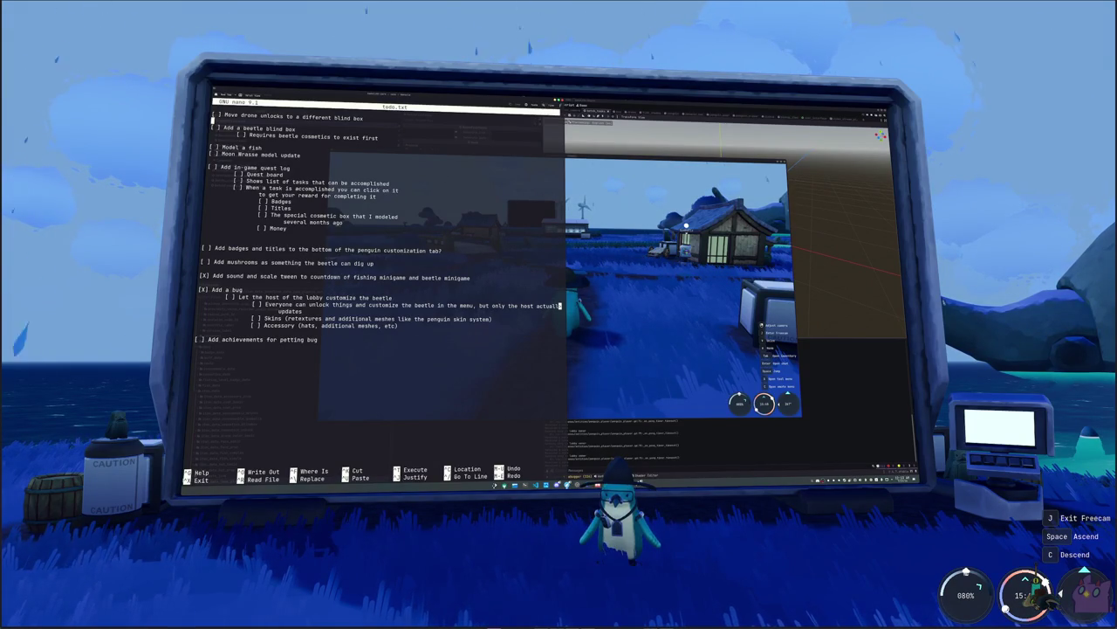
# - Delete the blank line above the badges task and cut the 'Add mushrooms' line
pyautogui.press('Down')
pyautogui.press('Down')
pyautogui.press('Down')
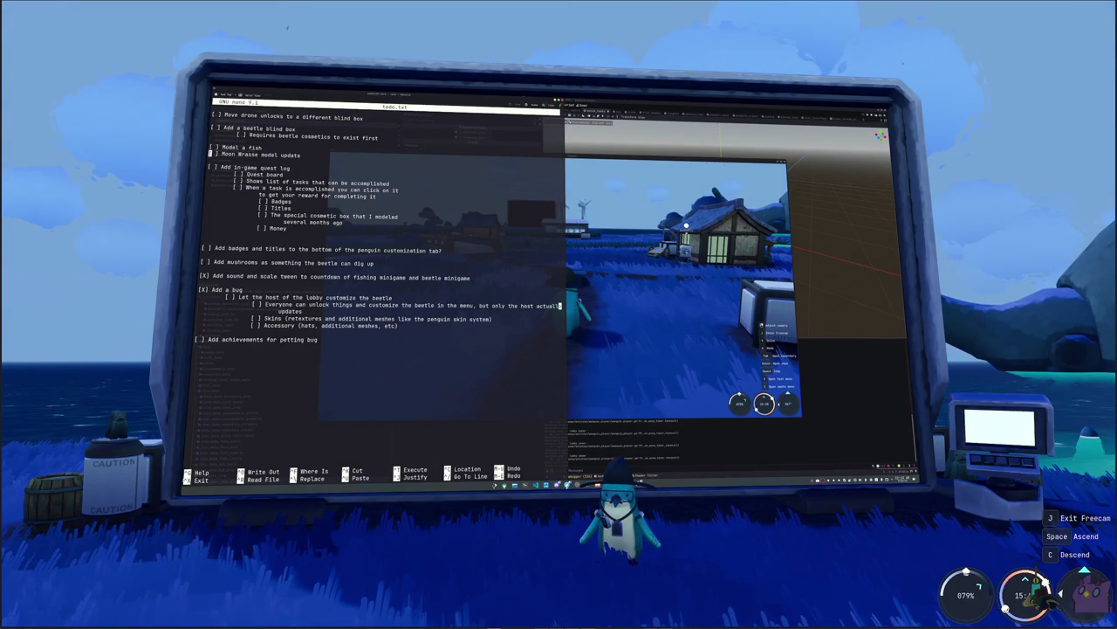
pyautogui.press('Down')
pyautogui.press('Down')
pyautogui.press('Down')
pyautogui.press('Down')
pyautogui.press('Down')
pyautogui.press('Down')
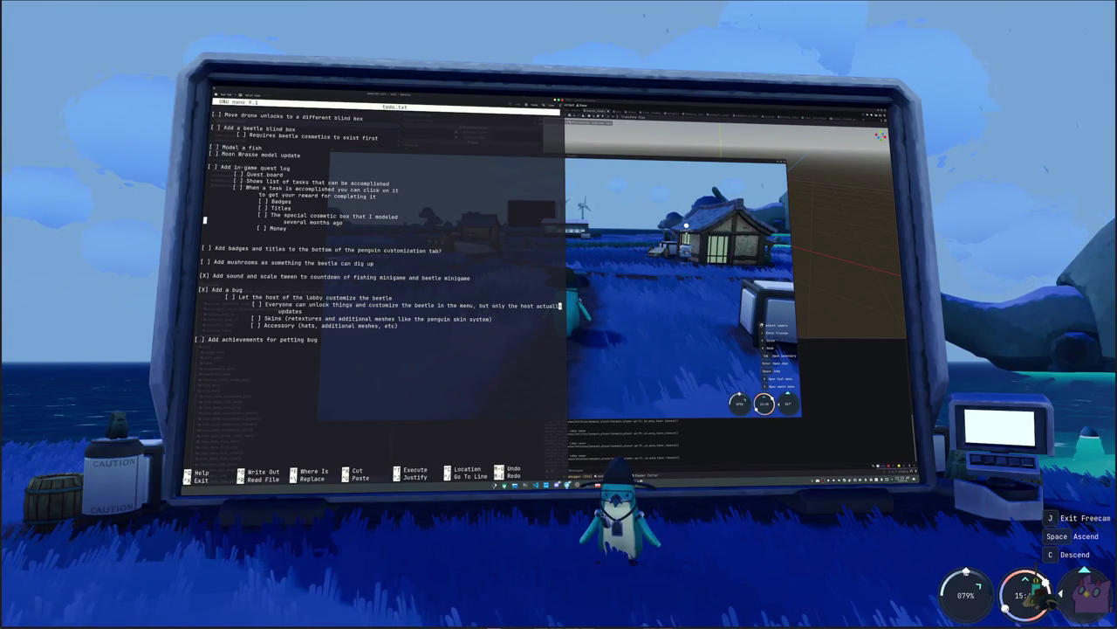
pyautogui.press('Down')
pyautogui.press('Down')
pyautogui.press('Down')
pyautogui.press('BackSpace')
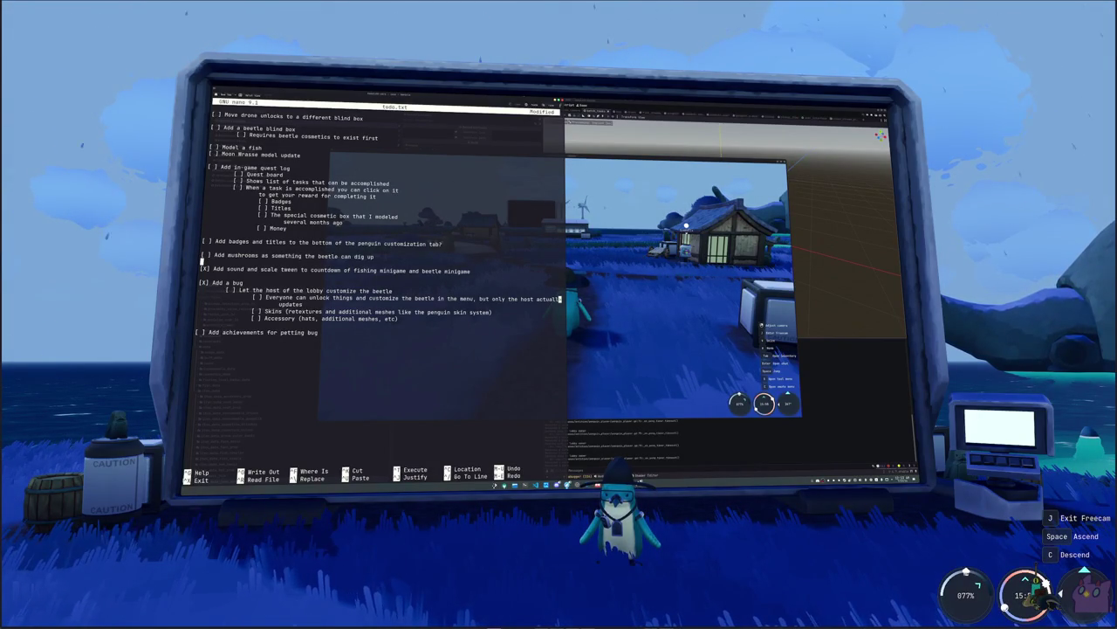
pyautogui.hotkey('shift', 'End')
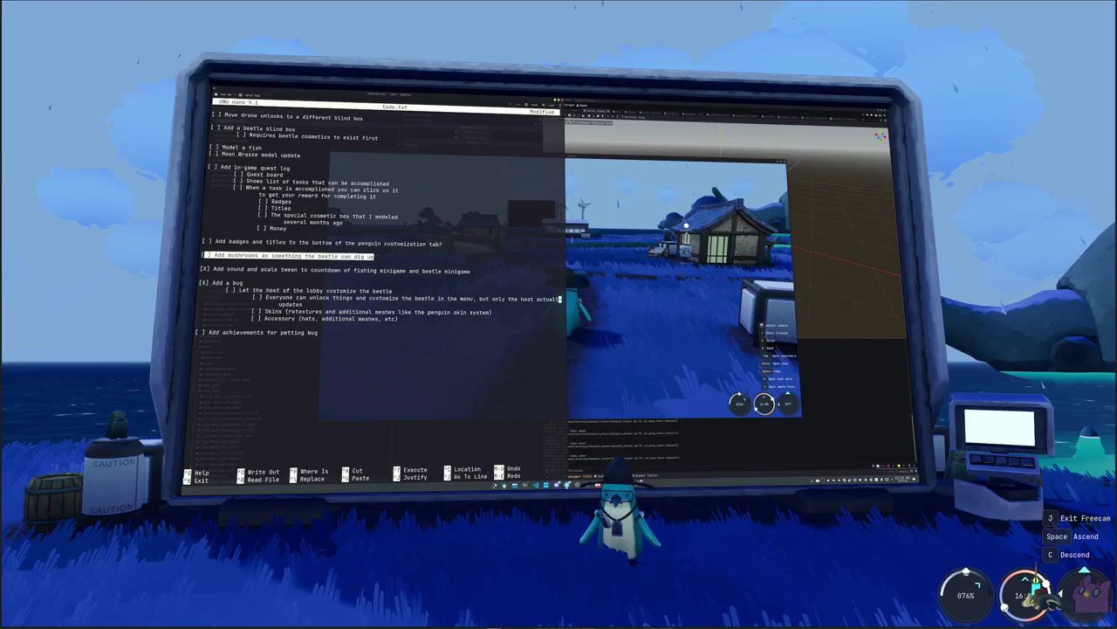
pyautogui.hotkey('ctrl', 'k')
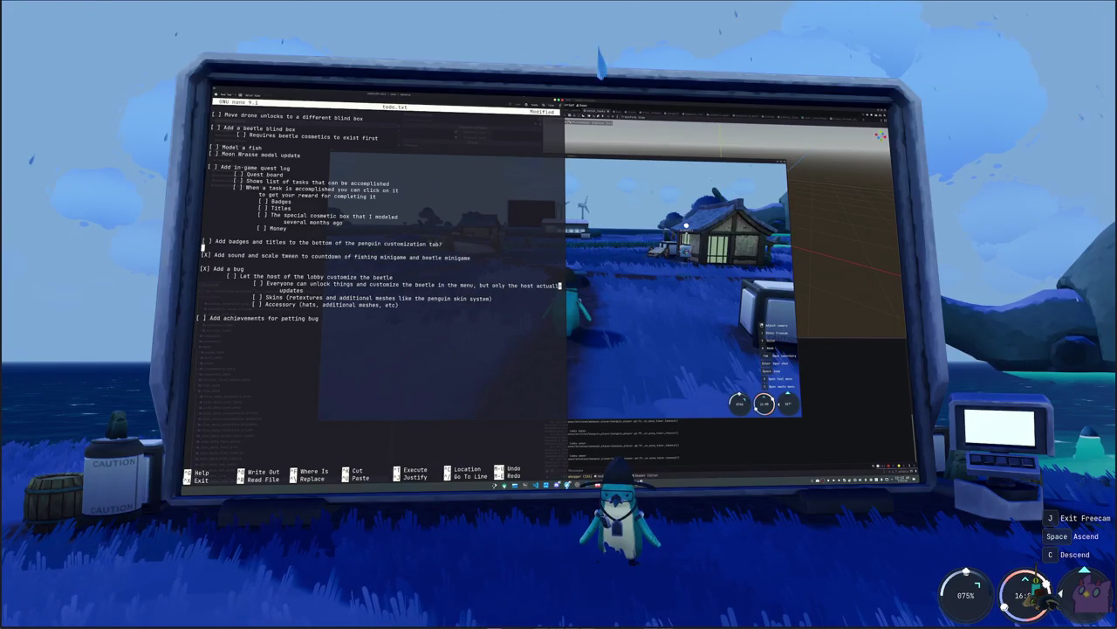
pyautogui.hotkey('ctrl', 'z')
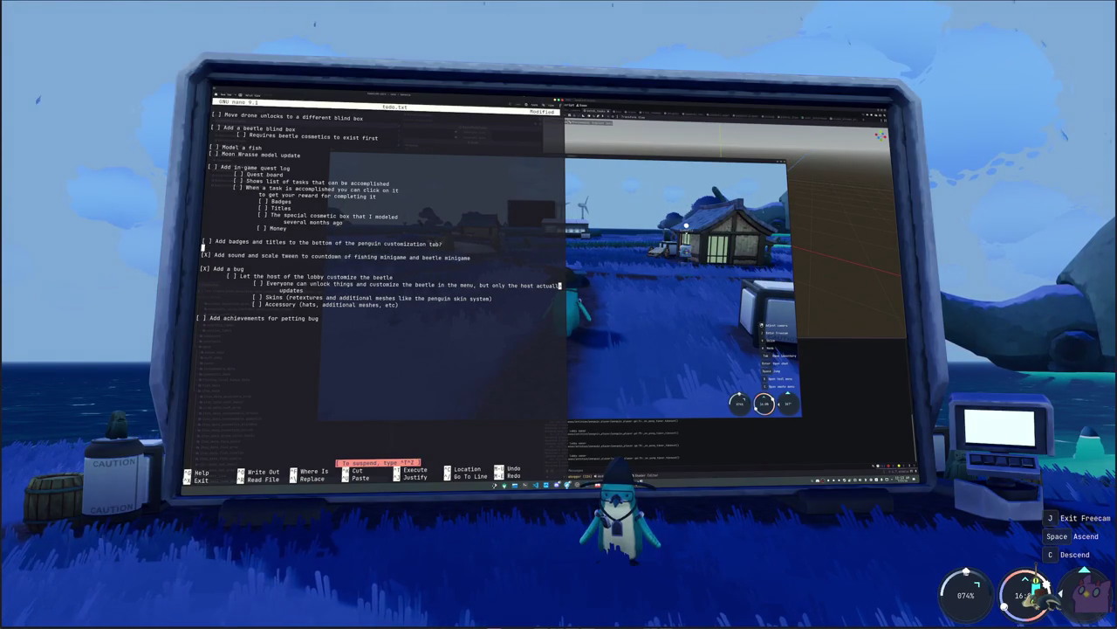
# - Save todo.txt, exit nano and reopen the file from the shell
pyautogui.hotkey('ctrl', 'o')
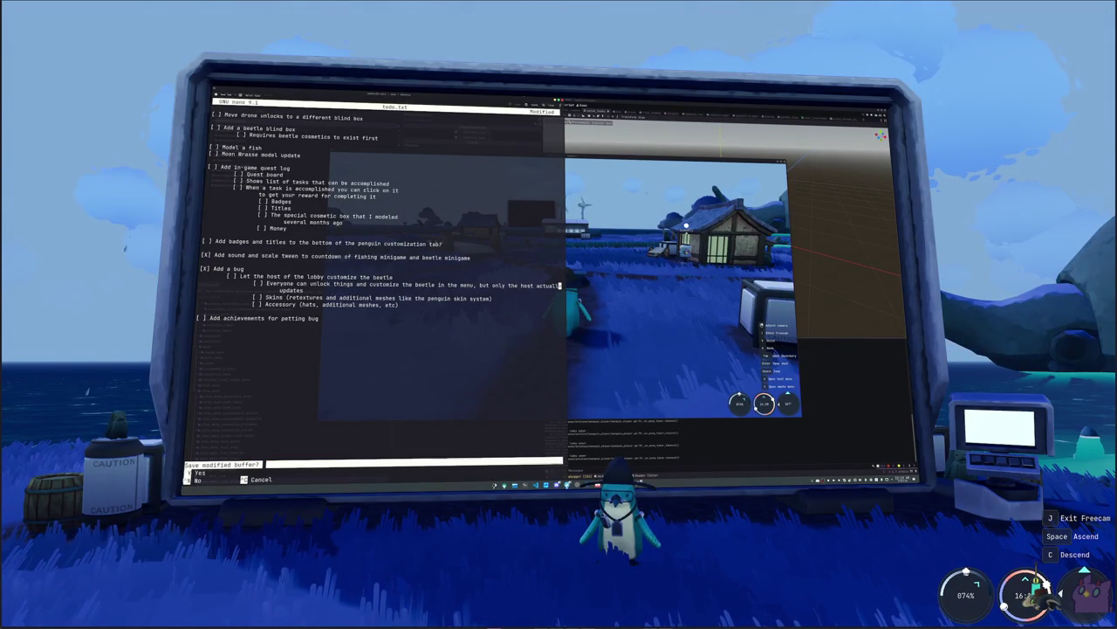
pyautogui.press('Return')
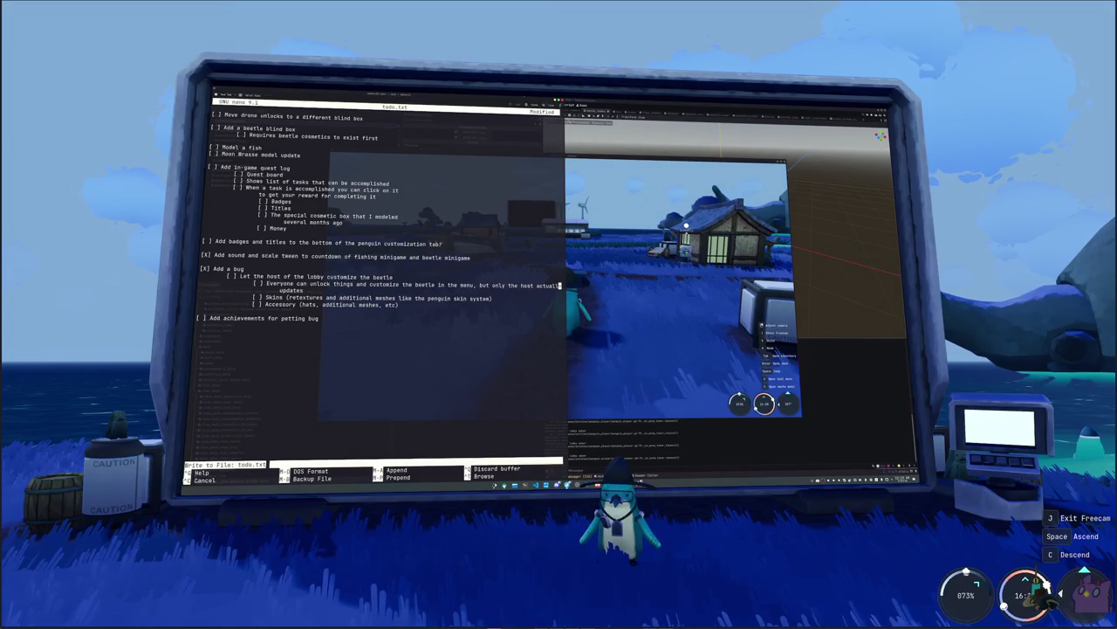
pyautogui.hotkey('ctrl', 'x')
pyautogui.press('Up')
pyautogui.press('Return')
pyautogui.press('Down')
pyautogui.press('Down')
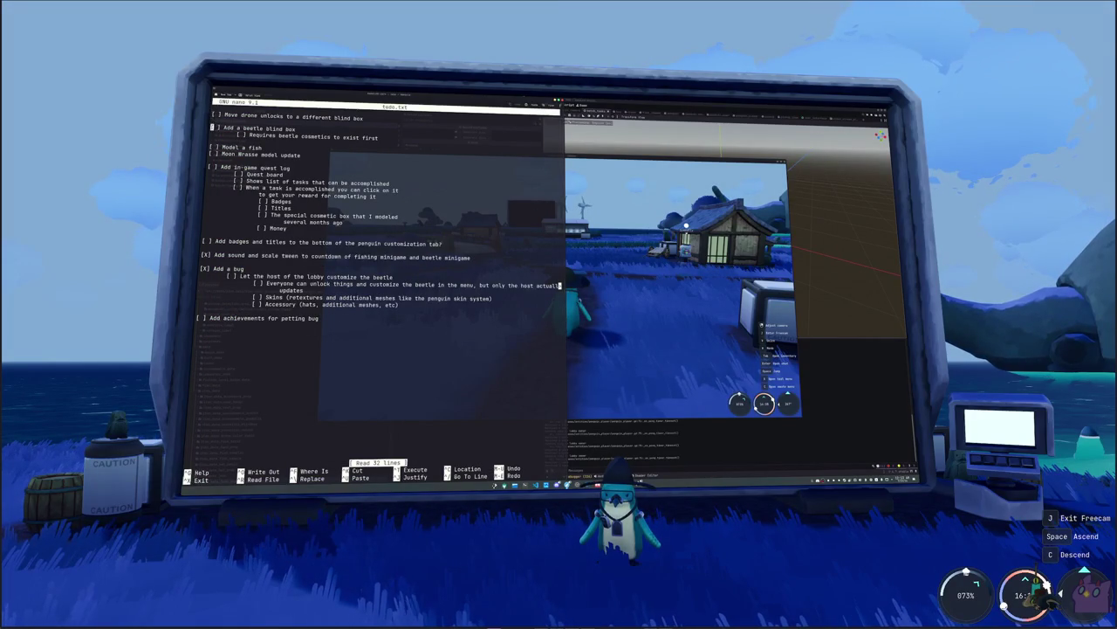
# - Remove the completed sound-and-scale-tween task and tidy the lines under bug customization menu
pyautogui.press('Down')
pyautogui.press('Down')
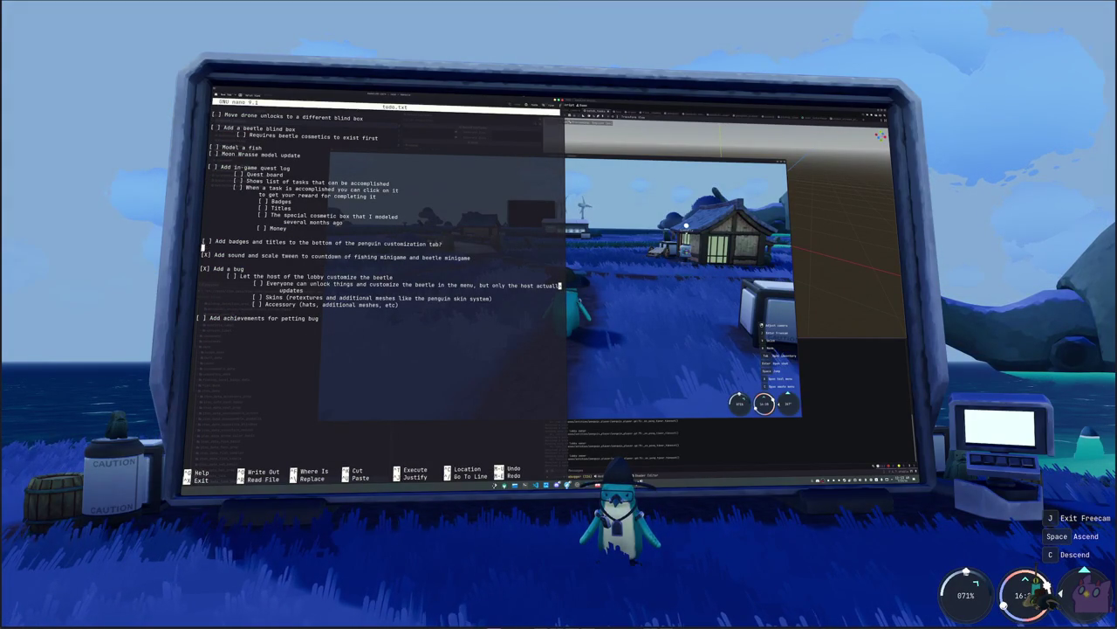
pyautogui.press('Down')
pyautogui.hotkey('shift', 'Down')
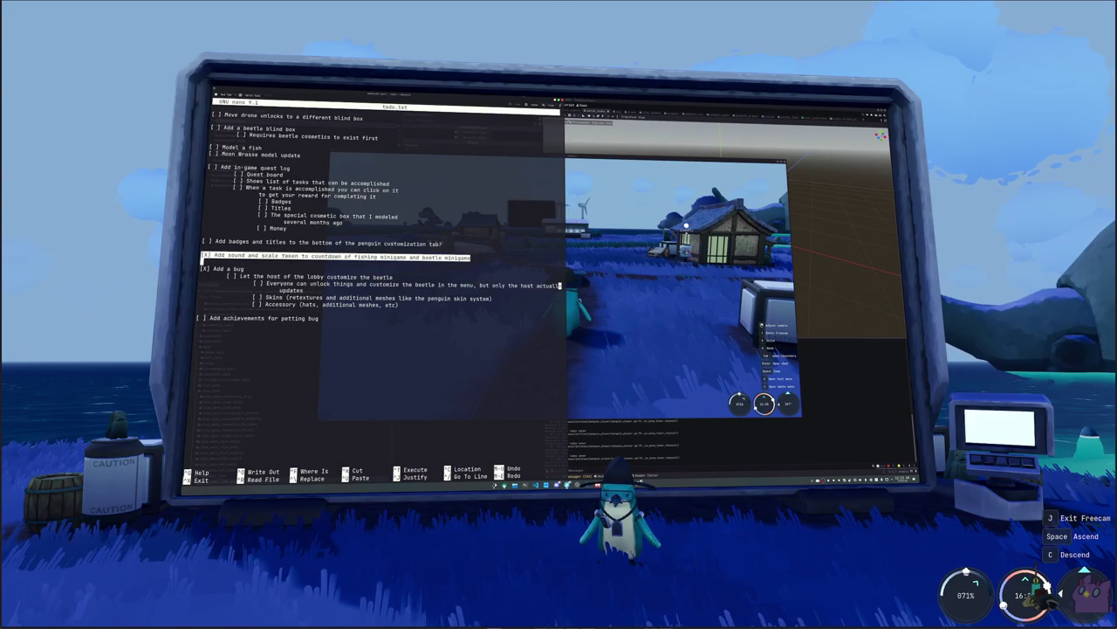
pyautogui.hotkey('ctrl', 'k')
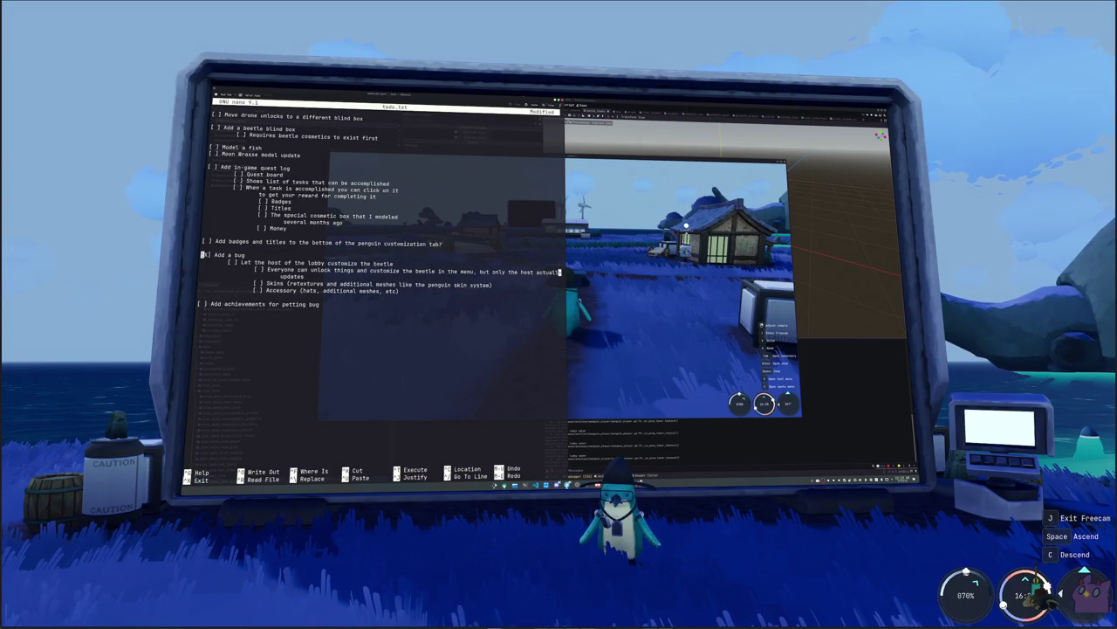
pyautogui.press('Return')
pyautogui.write('[ ] Add bug customization menu')
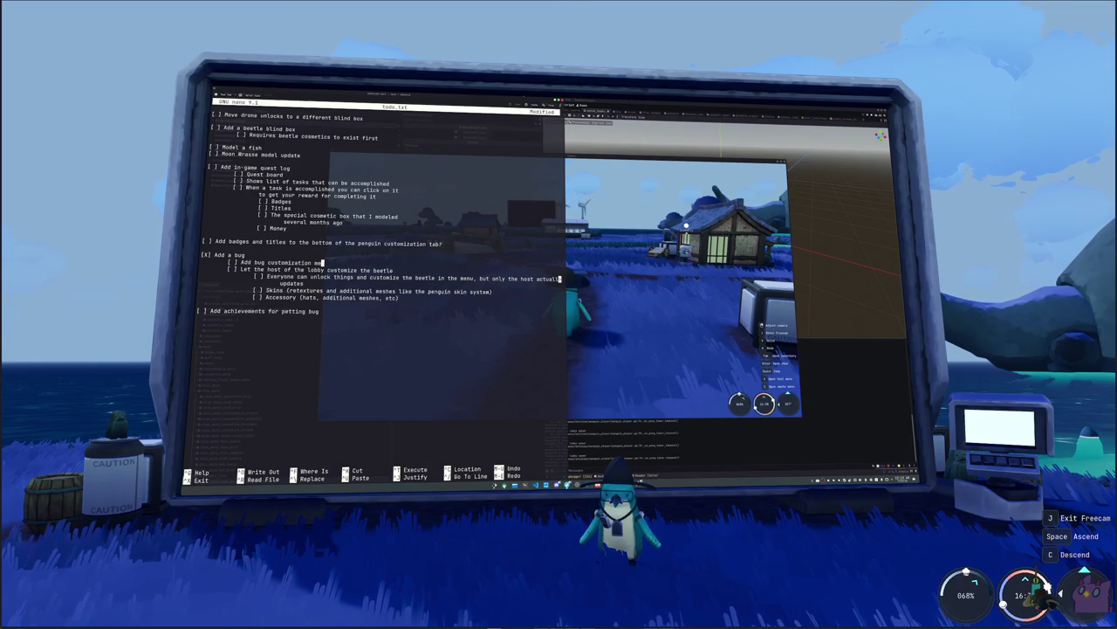
pyautogui.press('Return')
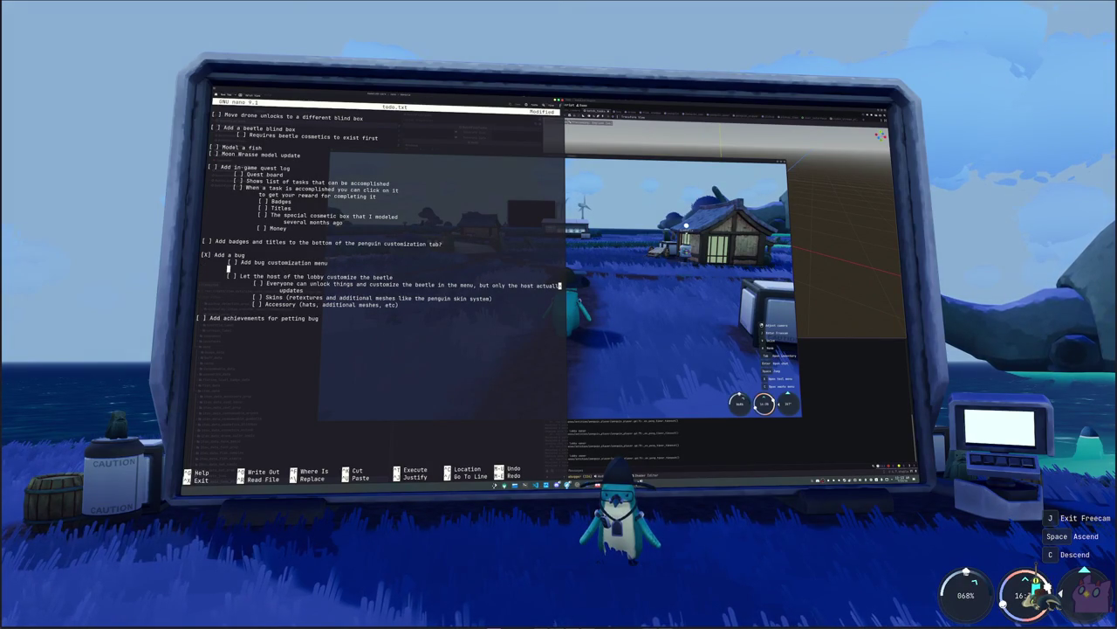
pyautogui.write(']')
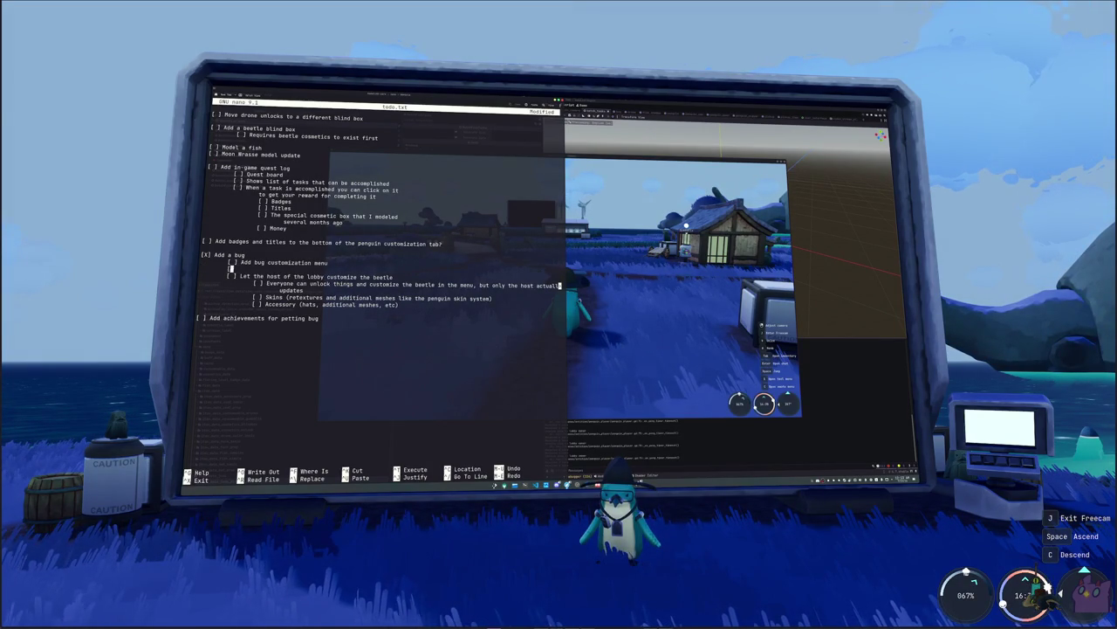
pyautogui.press('BackSpace')
pyautogui.press('BackSpace')
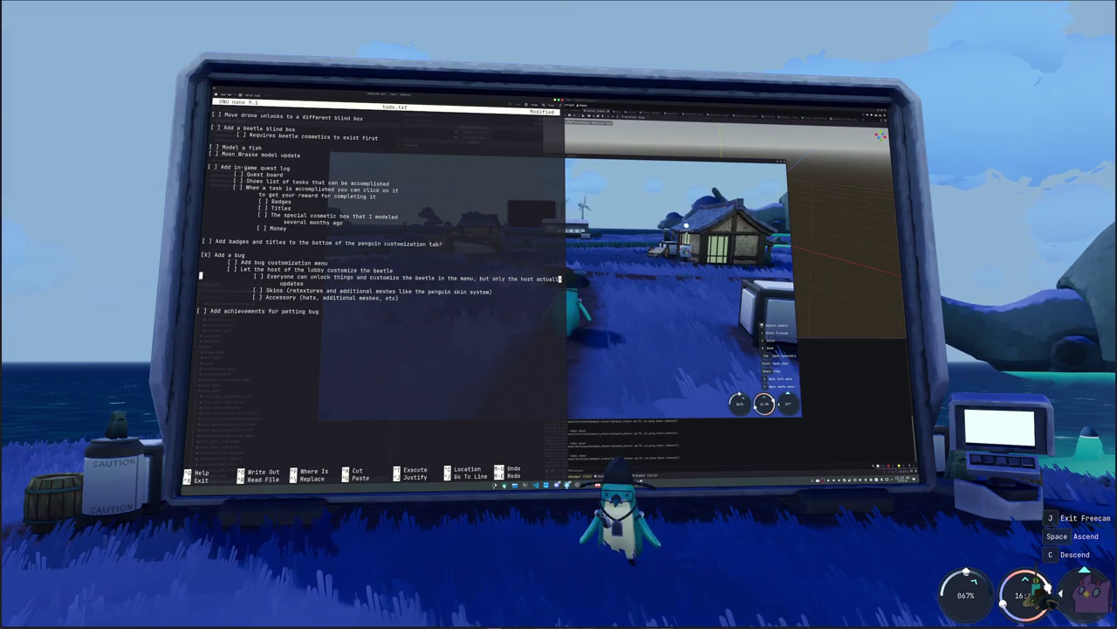
# - Add the missing 's' to the steam achievements item and open a line below 'Moon Wrasse model update'
pyautogui.press('Down')
pyautogui.press('Down')
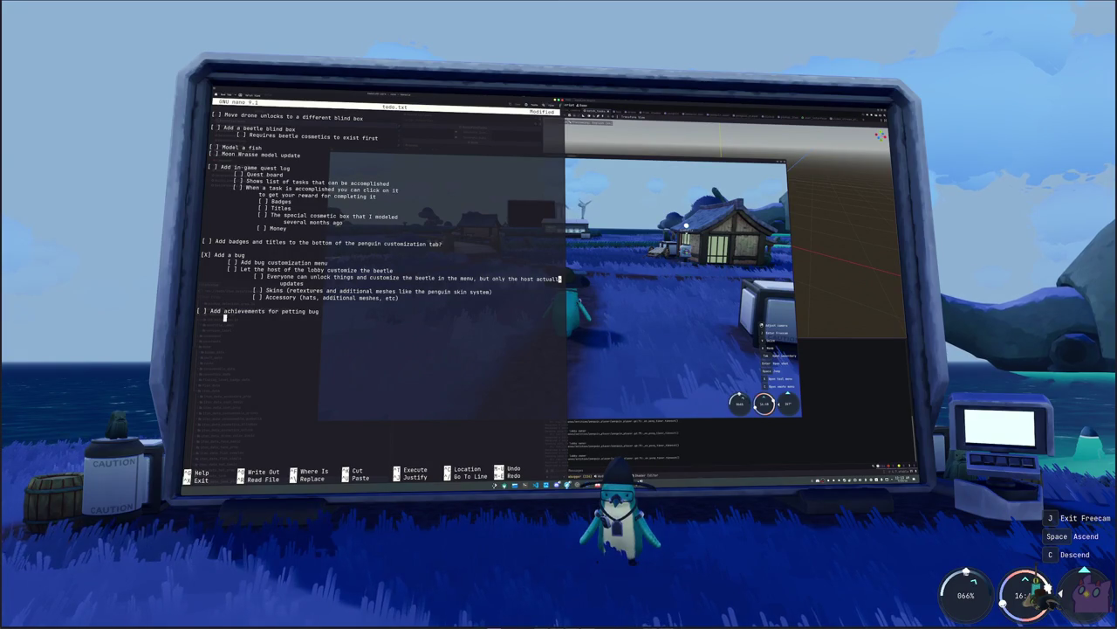
pyautogui.write('[ ] Add achievements to')
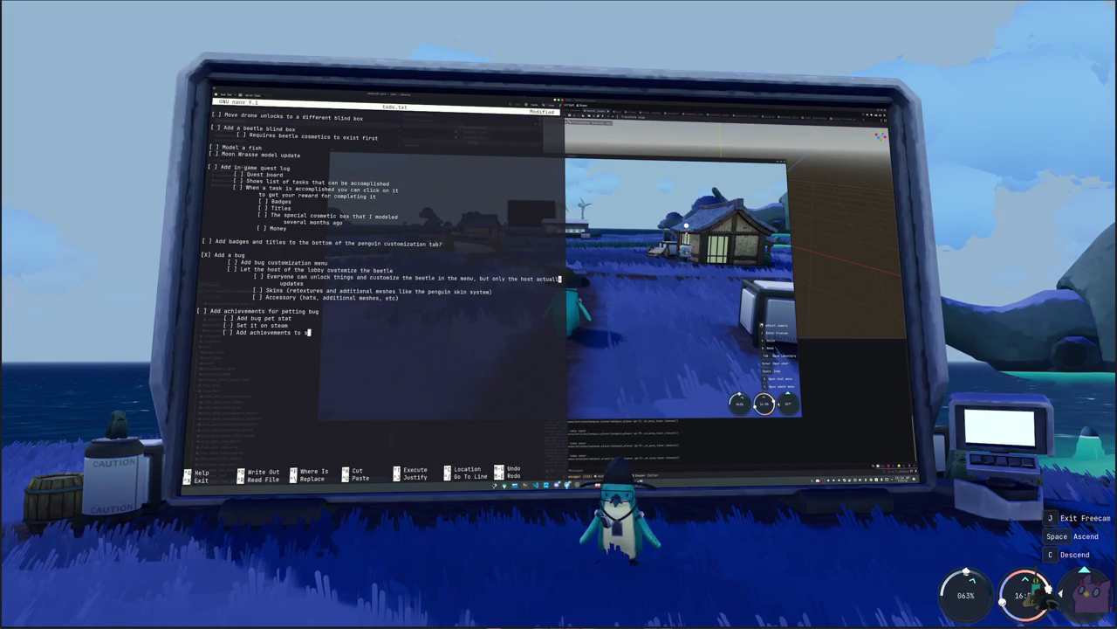
pyautogui.write('s')
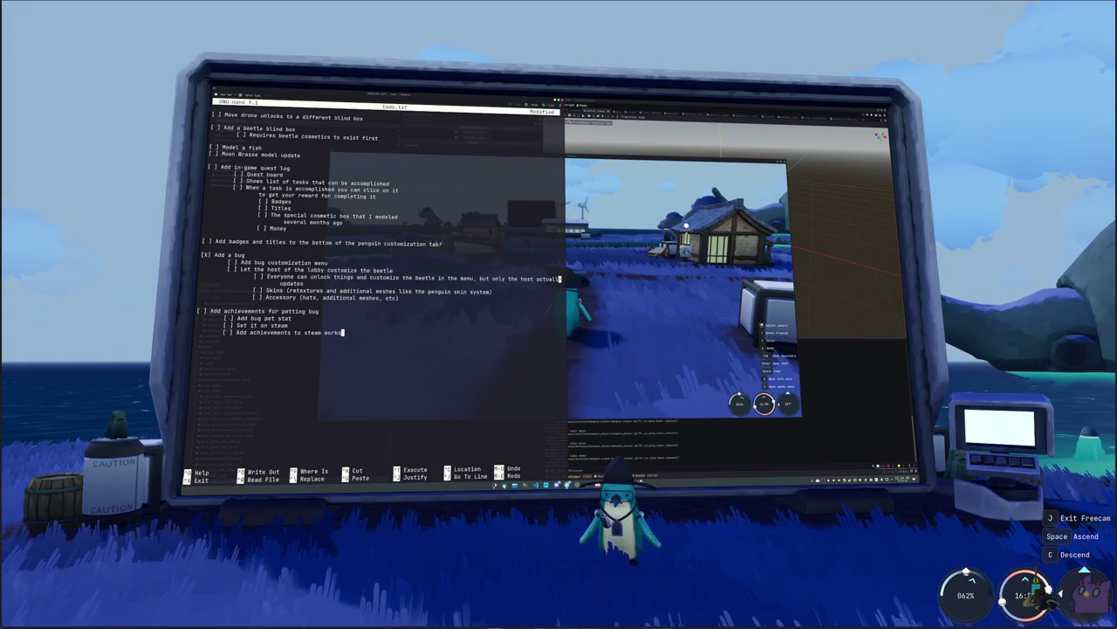
pyautogui.click(640, 426)
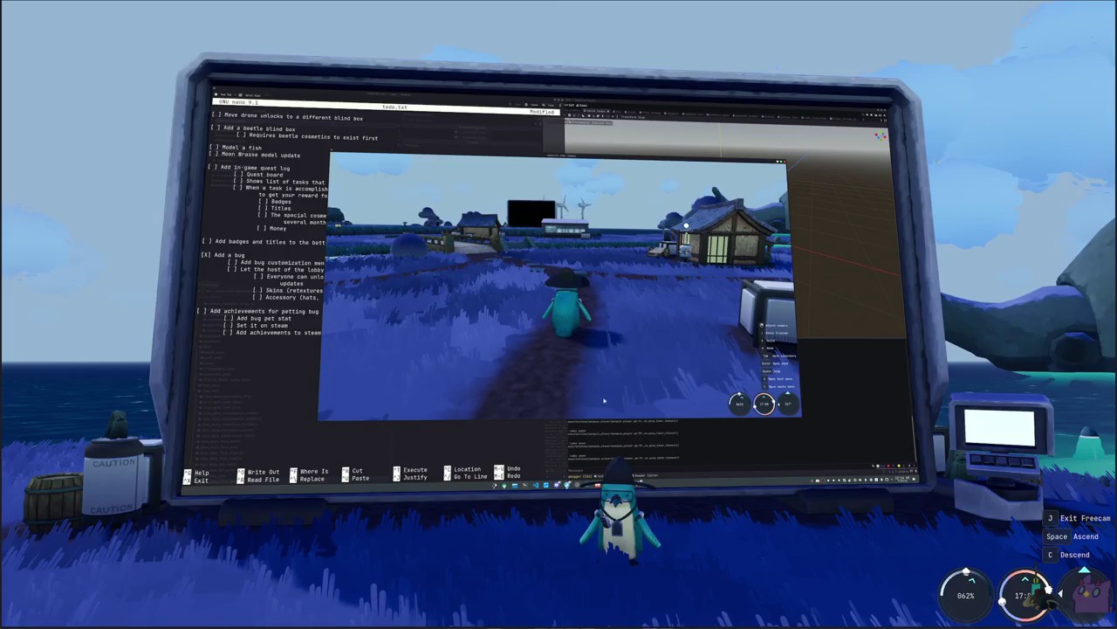
pyautogui.hotkey('alt', 'Tab')
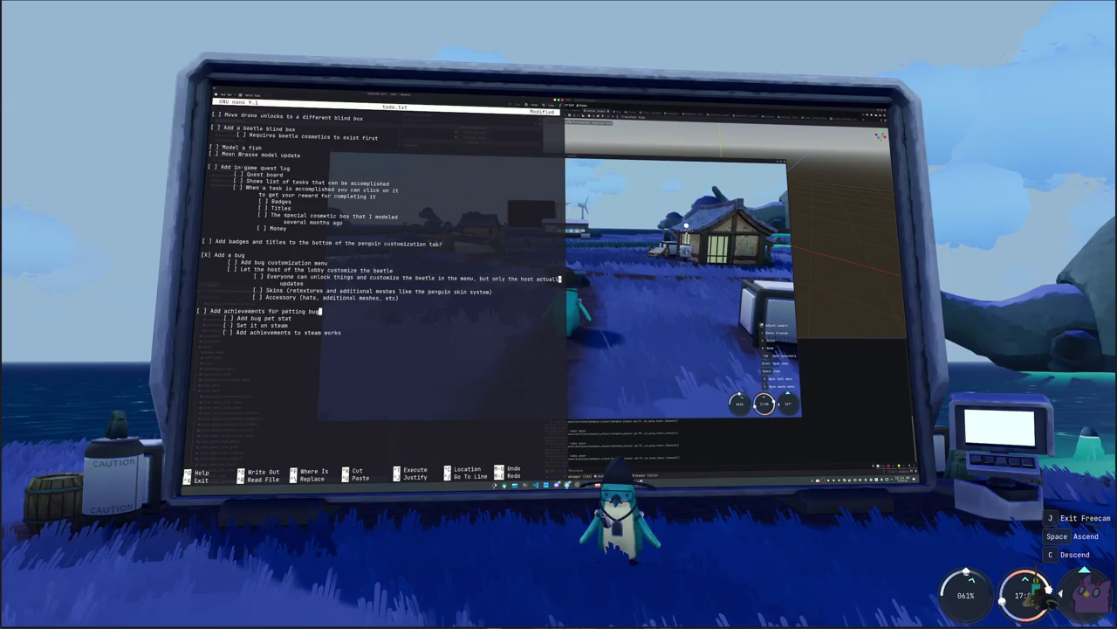
pyautogui.press('Return')
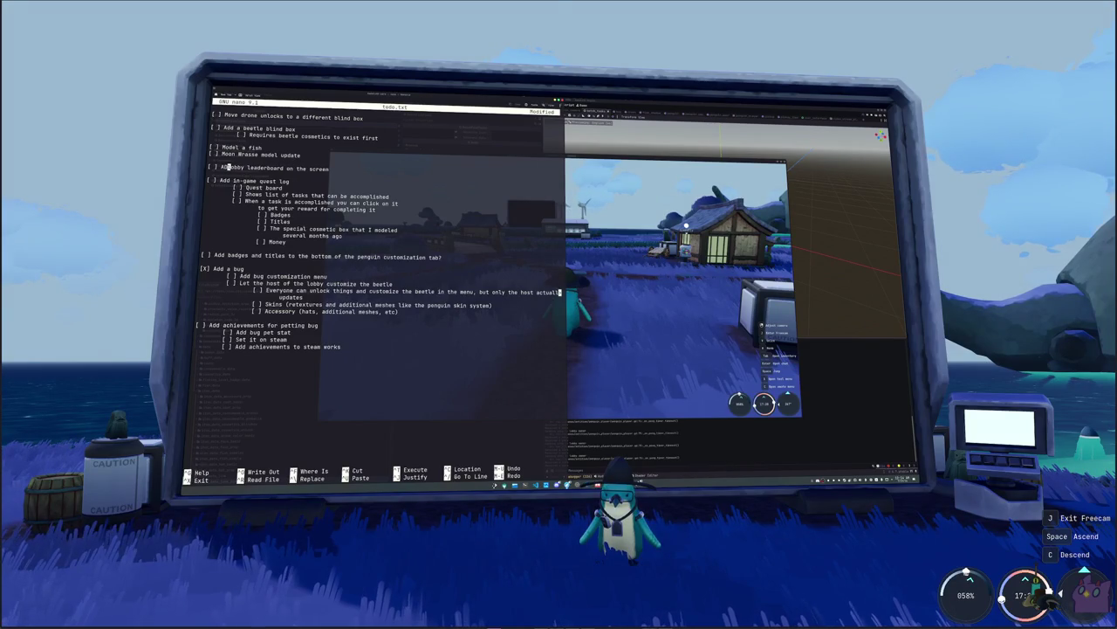
# - Add leaderboard sub-items for sending stats when players join and when a player catches a fish
pyautogui.press('Return')
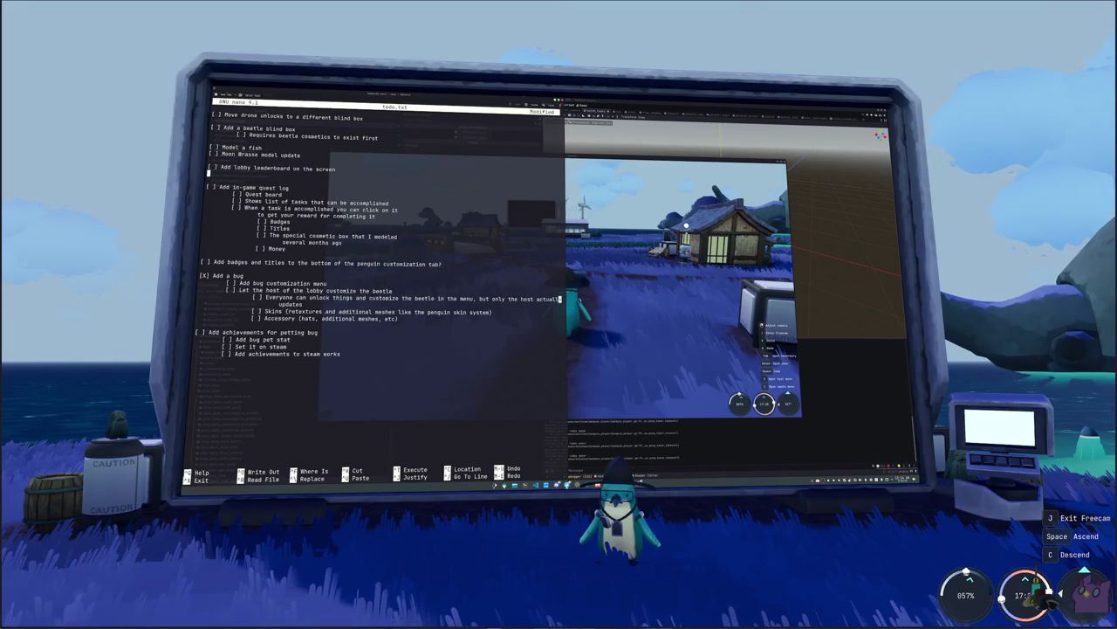
pyautogui.write('Send st')
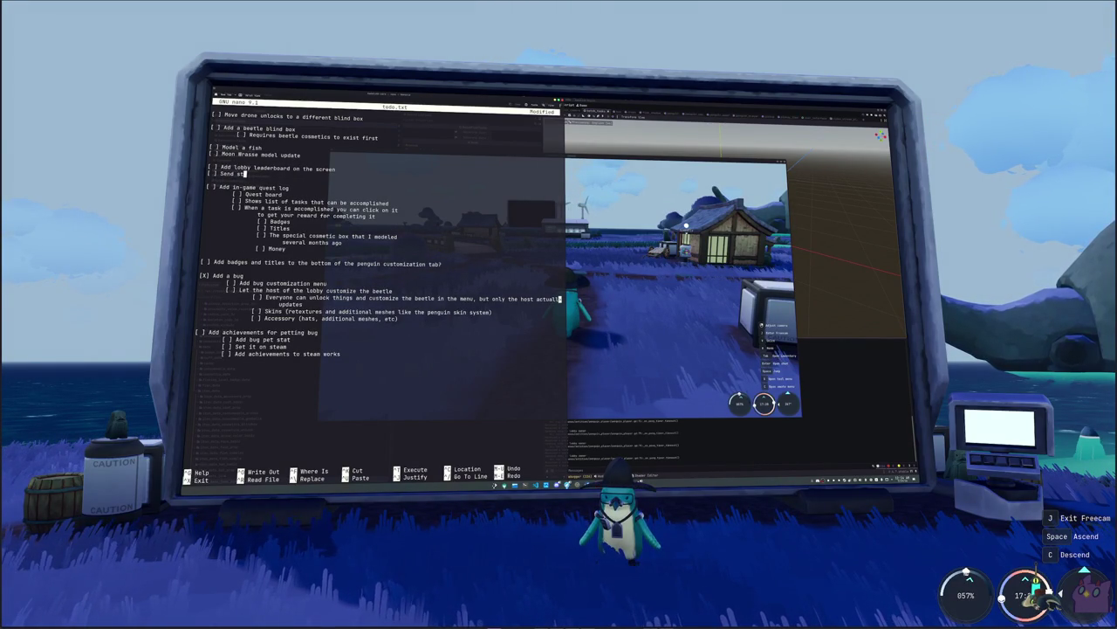
pyautogui.press('BackSpace')
pyautogui.press('BackSpace')
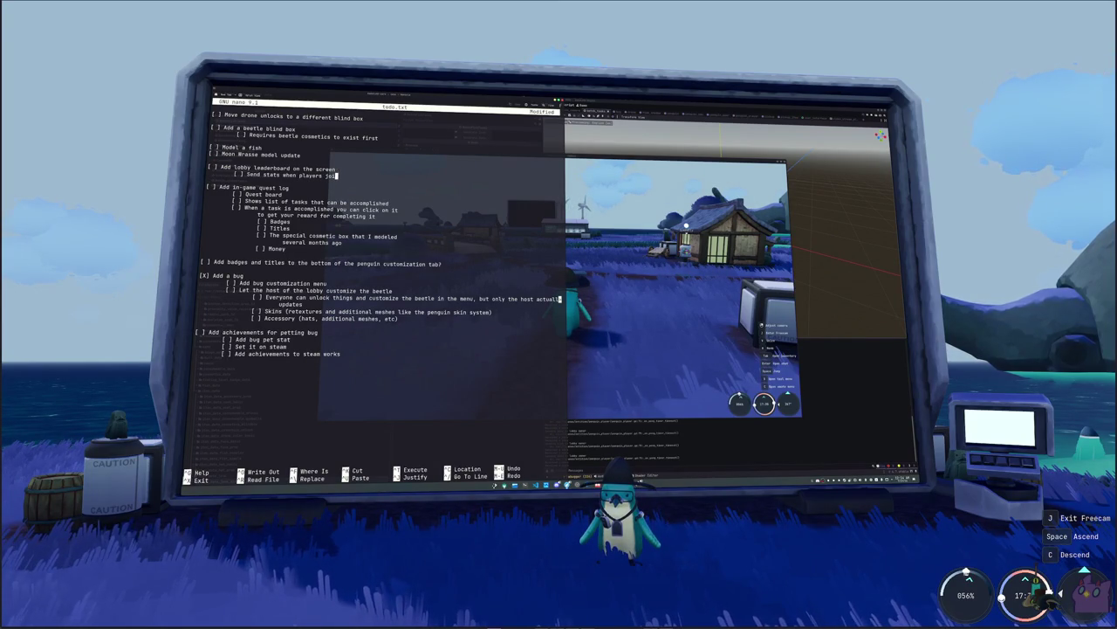
pyautogui.write('in')
pyautogui.press('Return')
pyautogui.write('Send stats whenever')
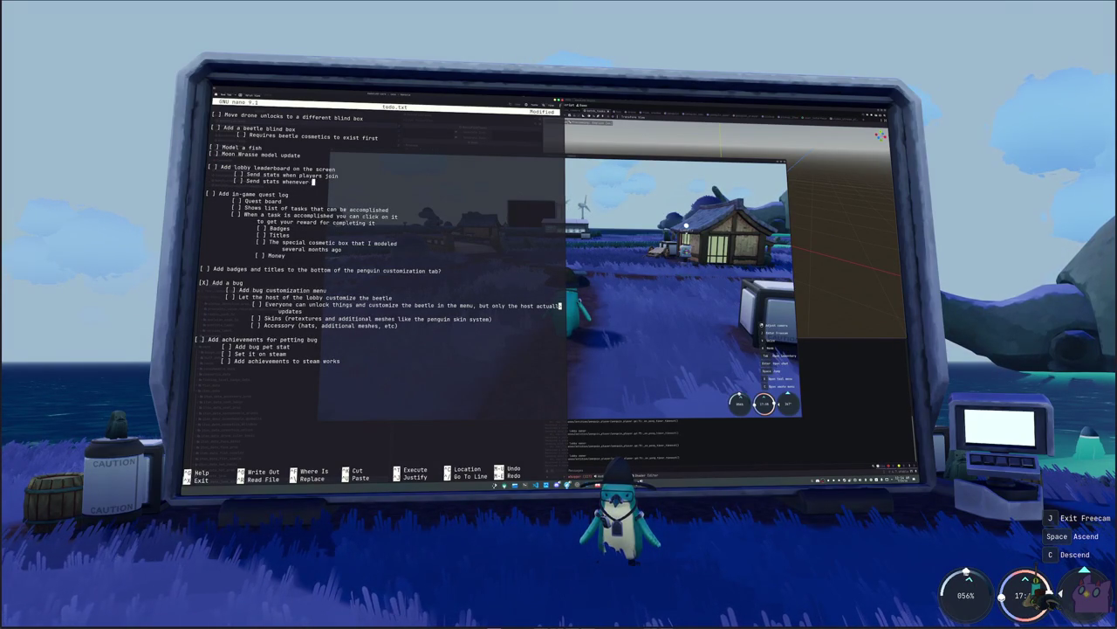
pyautogui.write('yer catches a fish')
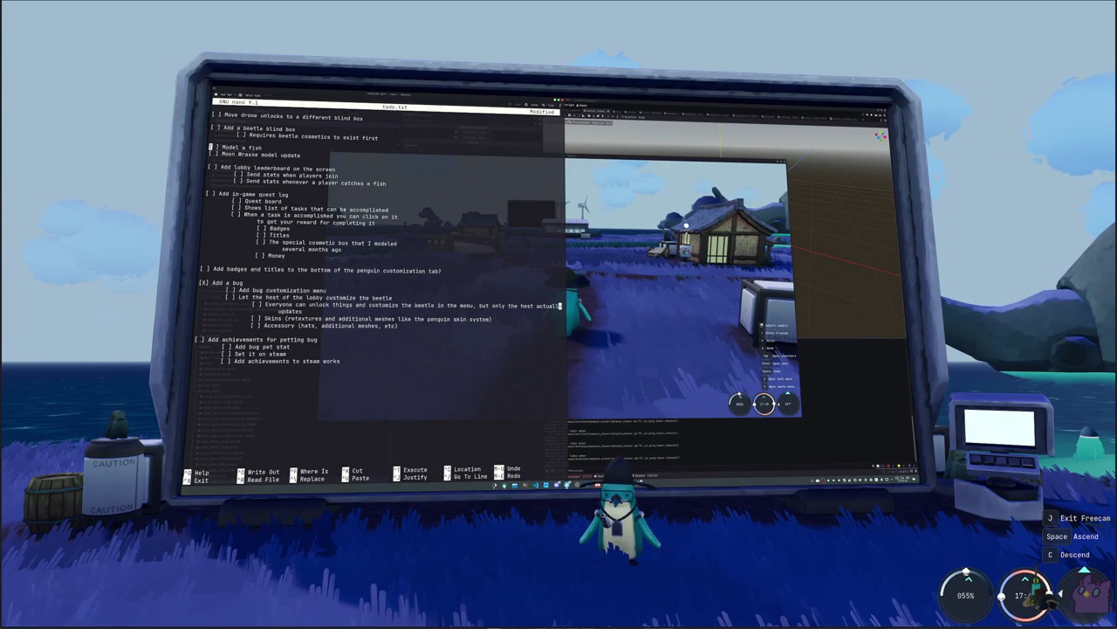
# - Delete the 'Model a fish' task and the blank line below drone unlocks
pyautogui.hotkey('shift', 'Up')
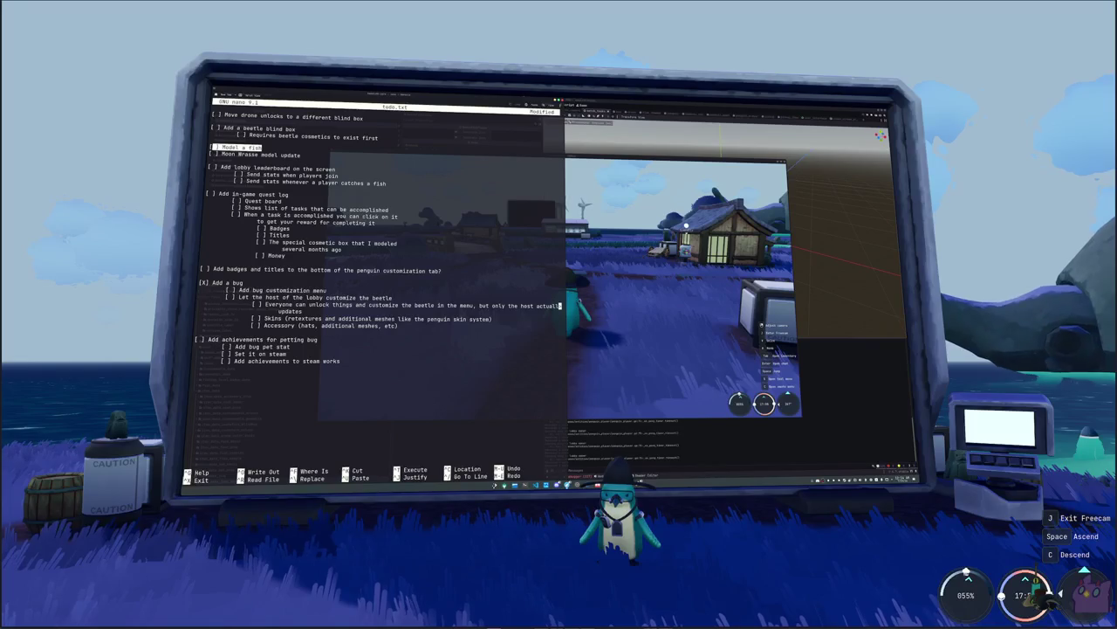
pyautogui.press('BackSpace')
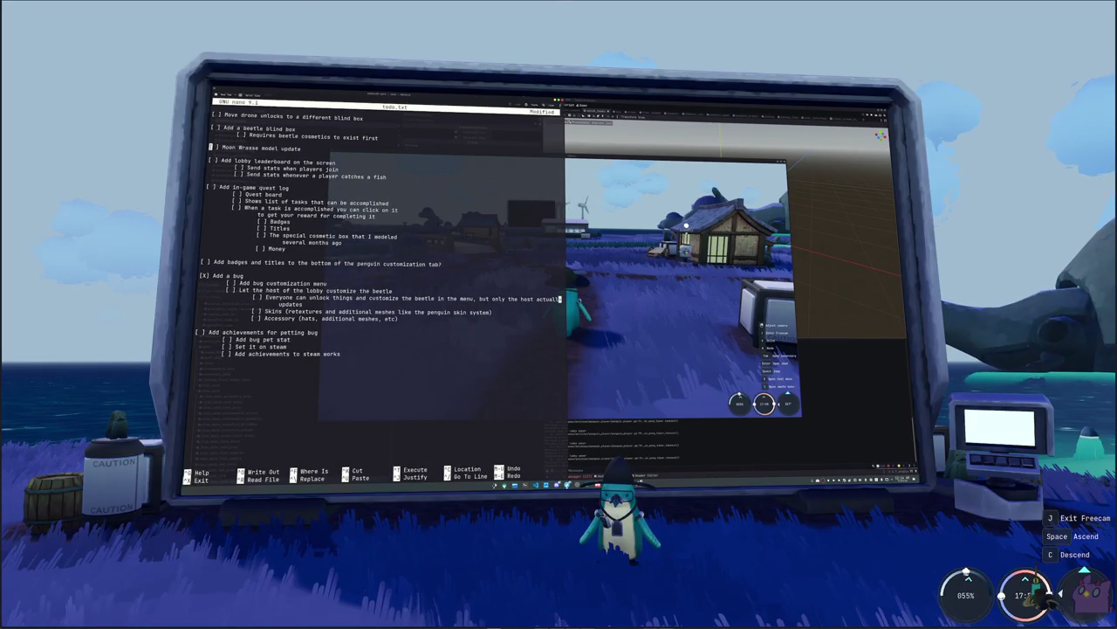
pyautogui.press('BackSpace')
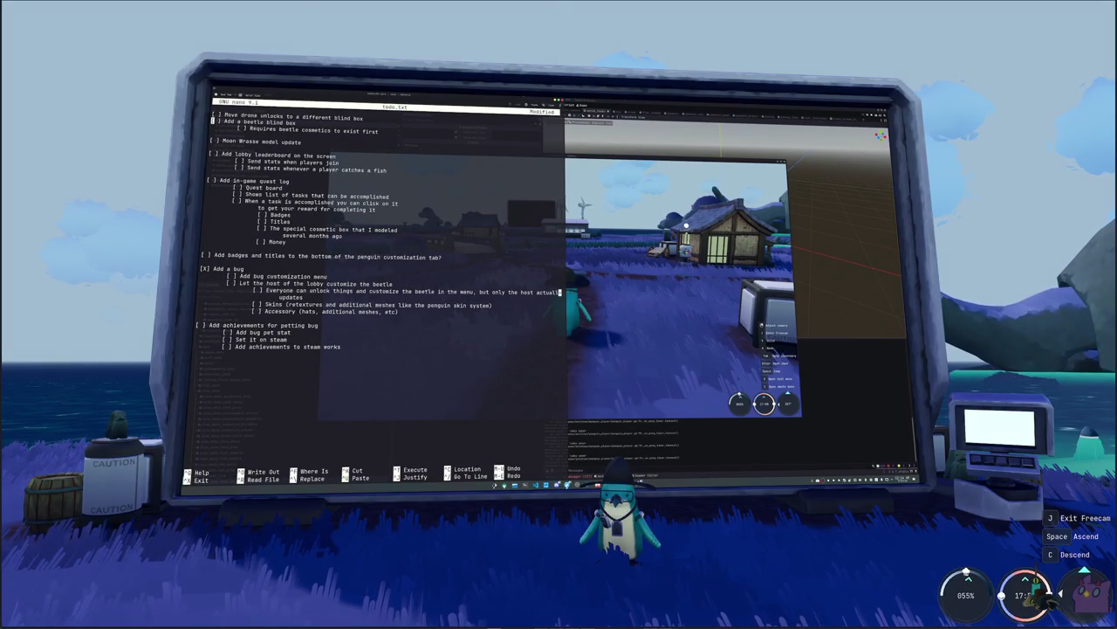
# - Adjust the blank lines above the petting bug section and below the steam achievements item
pyautogui.click(203, 255)
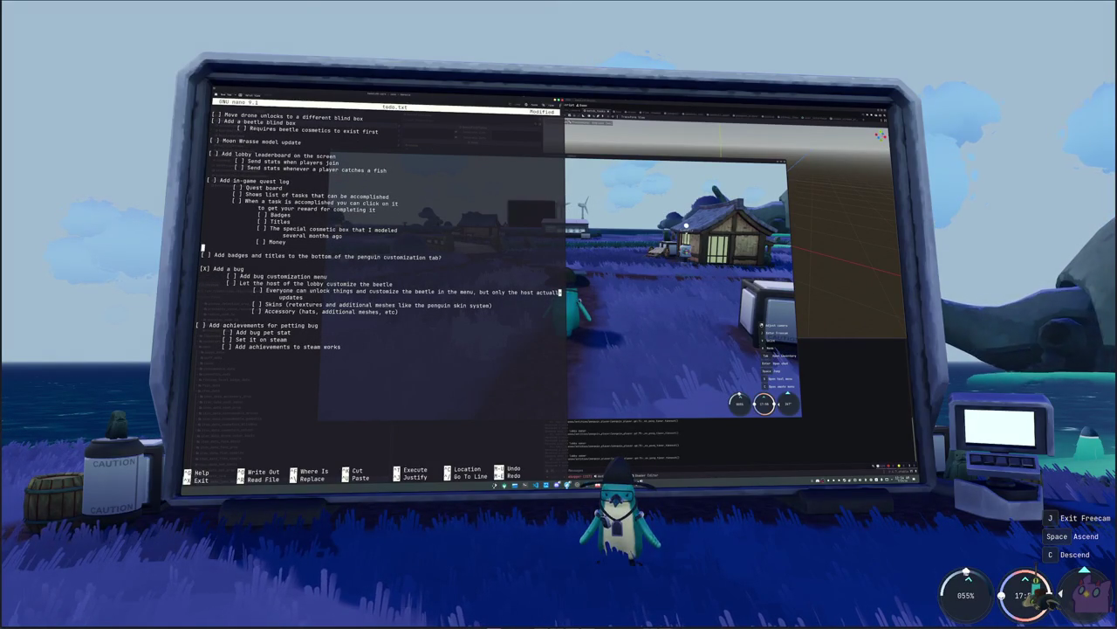
pyautogui.click(197, 319)
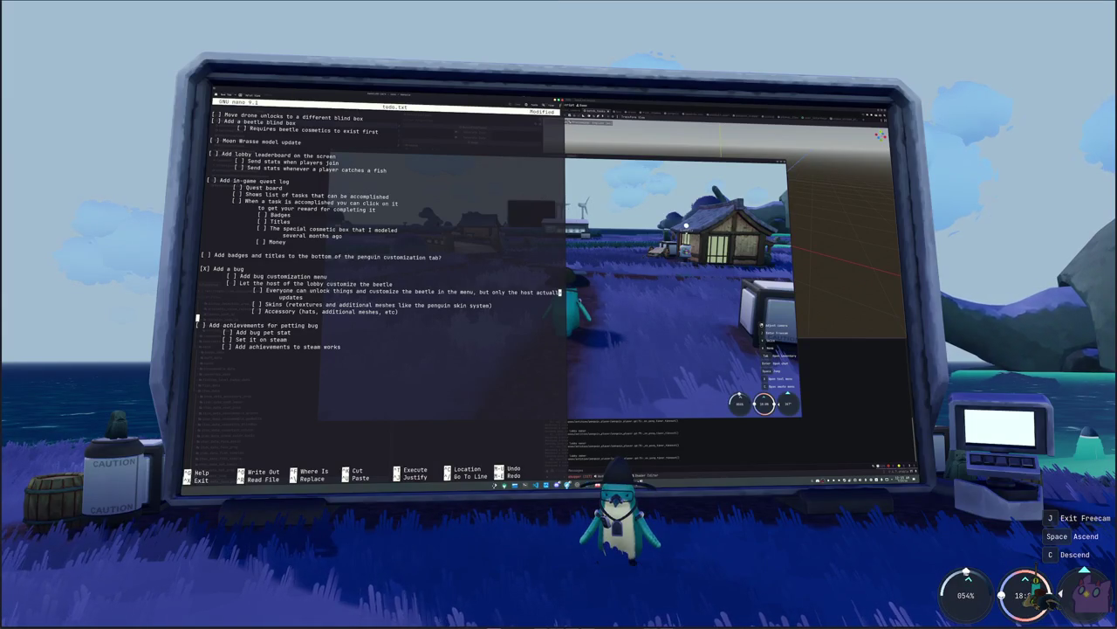
pyautogui.press('Return')
pyautogui.press('Return')
pyautogui.press('Up')
pyautogui.press('Delete')
pyautogui.press('Delete')
pyautogui.press('Down')
pyautogui.press('Down')
pyautogui.press('Down')
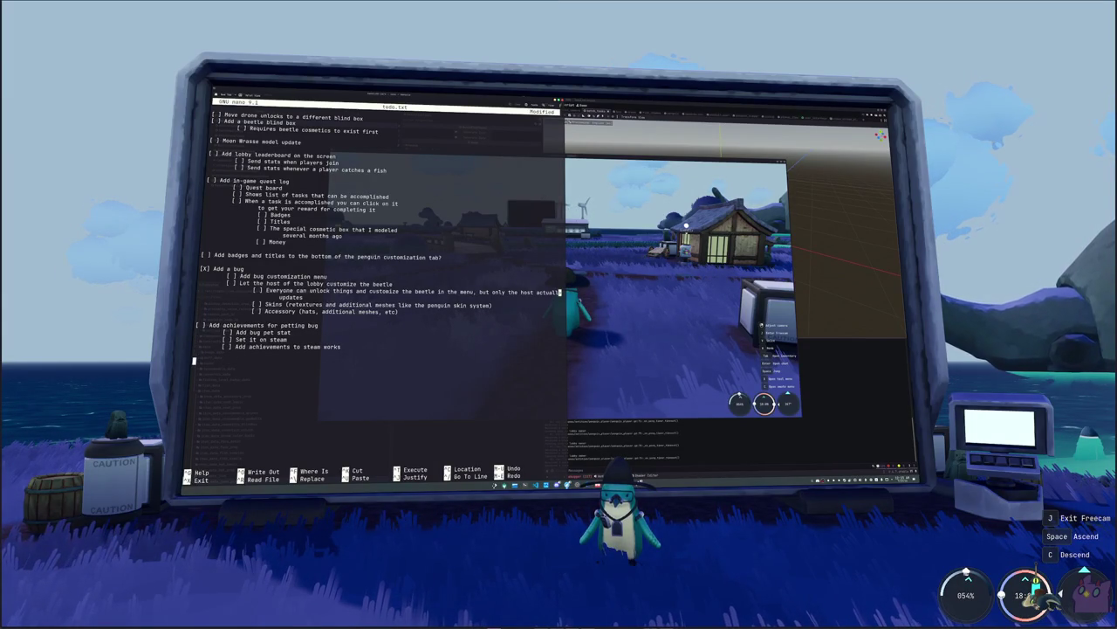
pyautogui.write('dd tutorial')
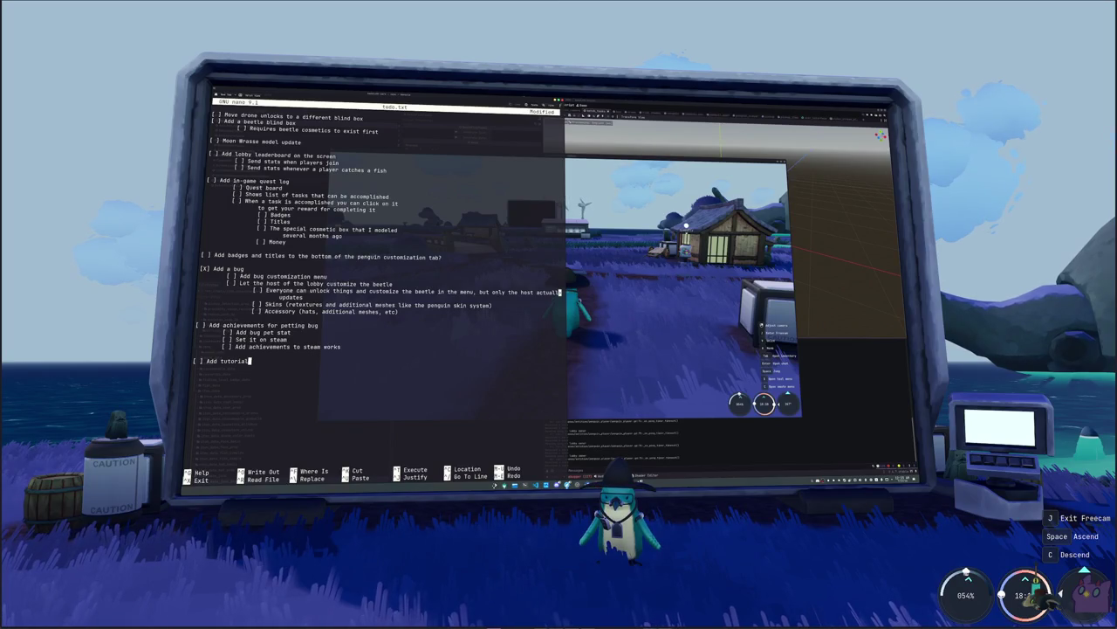
# - Move the '[ ] Add tutorial' line from the bottom of the list to just below 'Money'
pyautogui.hotkey('shift', 'Home')
pyautogui.hotkey('ctrl', 'x')
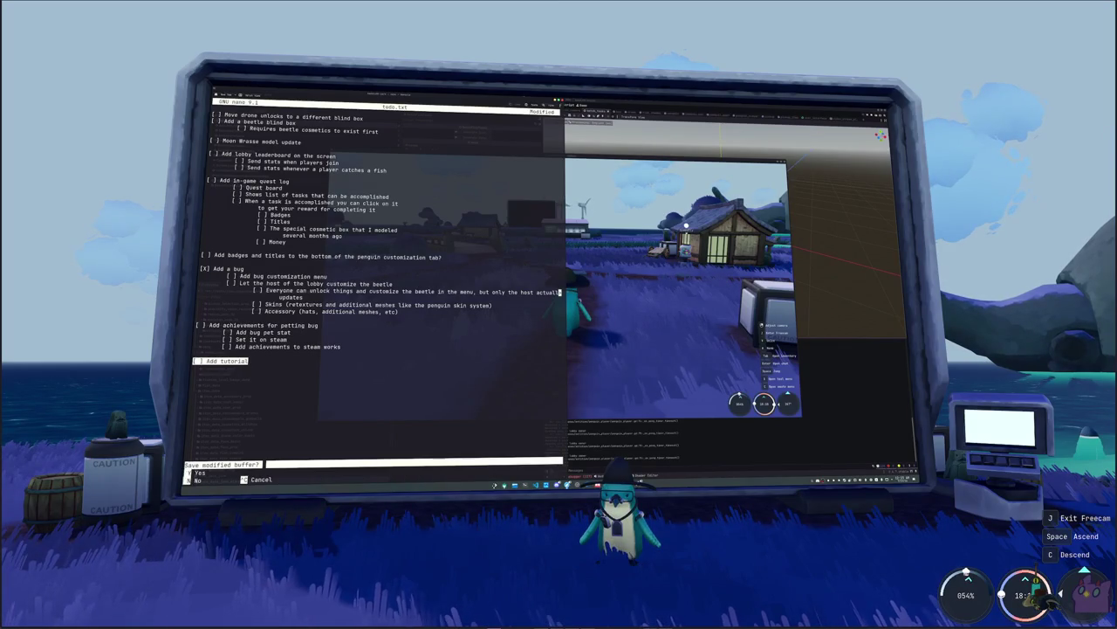
pyautogui.hotkey('ctrl', 'c')
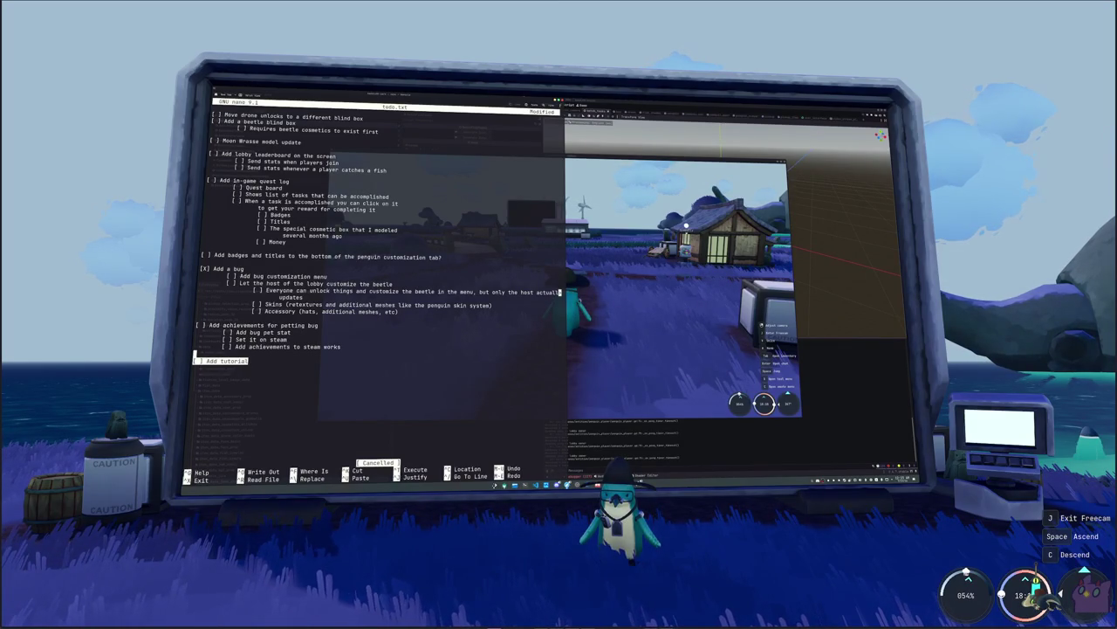
pyautogui.hotkey('ctrl', 'k')
pyautogui.press('Up')
pyautogui.press('Up')
pyautogui.press('Up')
pyautogui.press('Return')
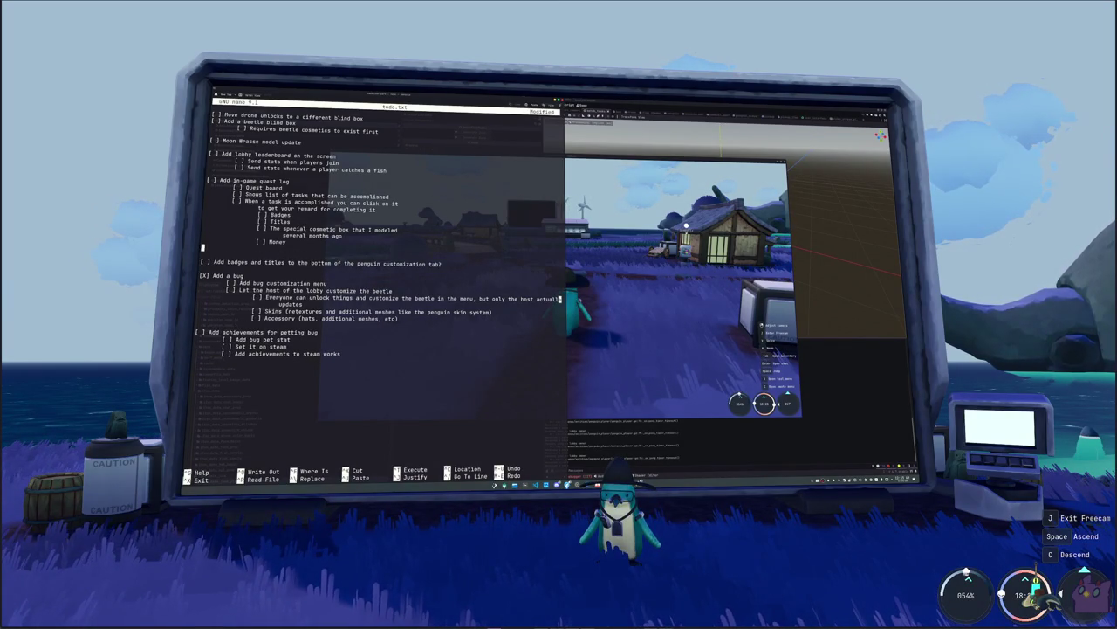
pyautogui.press('Up')
pyautogui.press('Up')
pyautogui.press('Up')
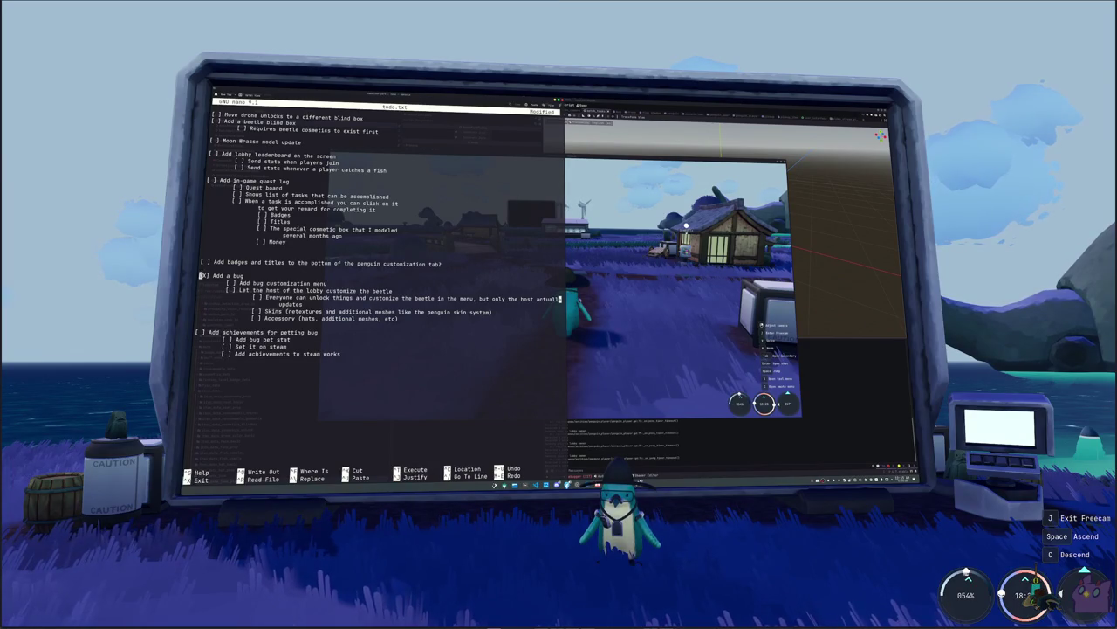
pyautogui.press('Return')
pyautogui.press('Up')
pyautogui.write('[ ] Add tutorial')
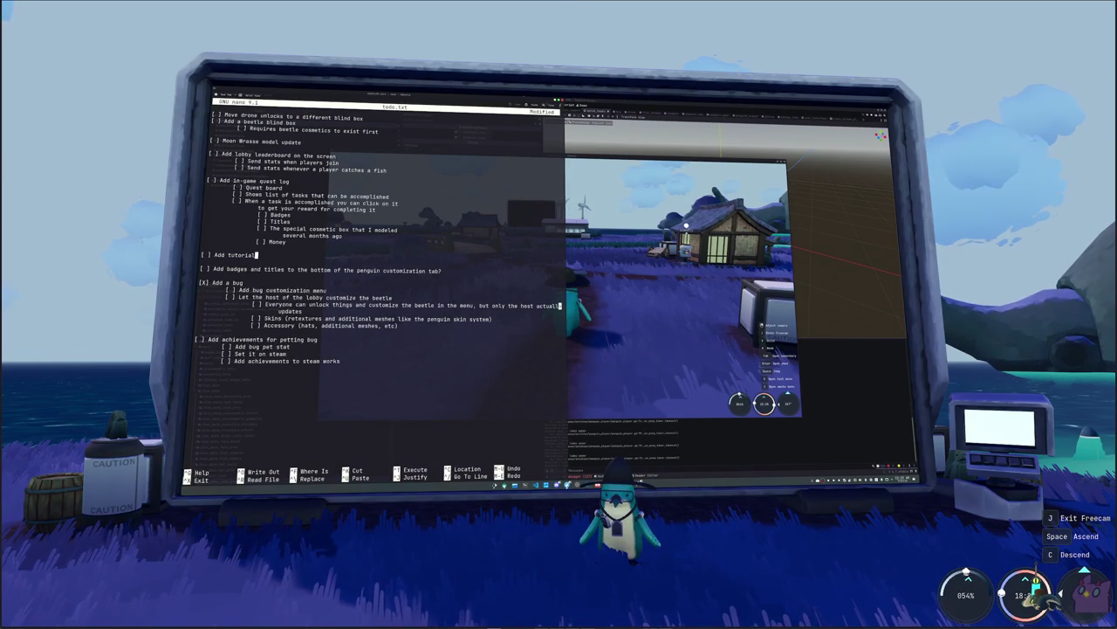
pyautogui.press('End')
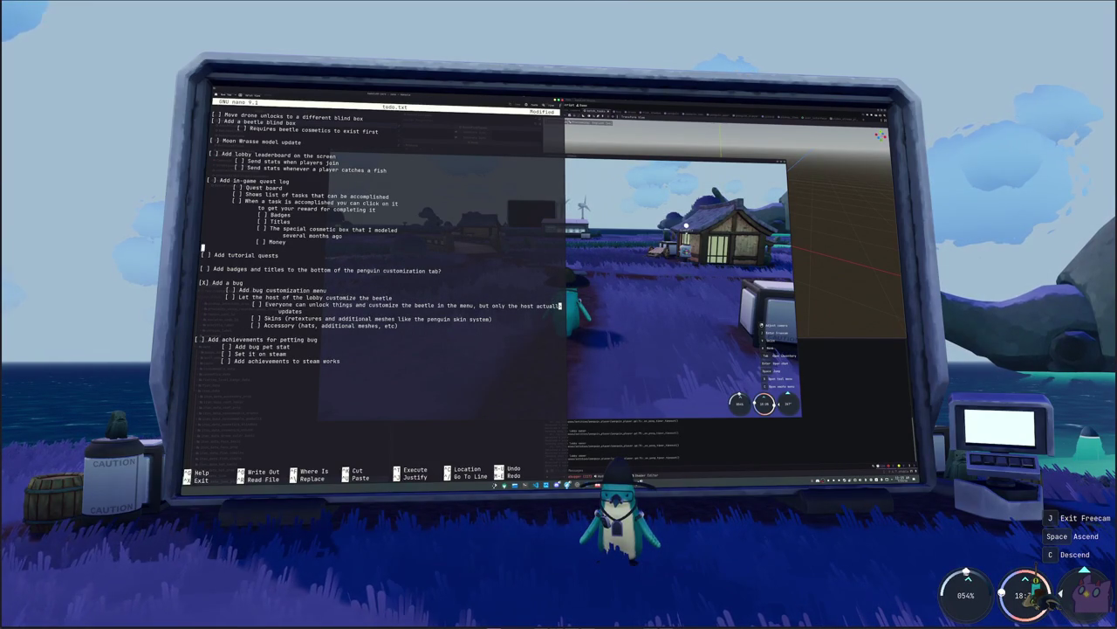
# - Leave a single blank line above 'Add tutorial quests'
pyautogui.press('Home')
pyautogui.press('BackSpace')
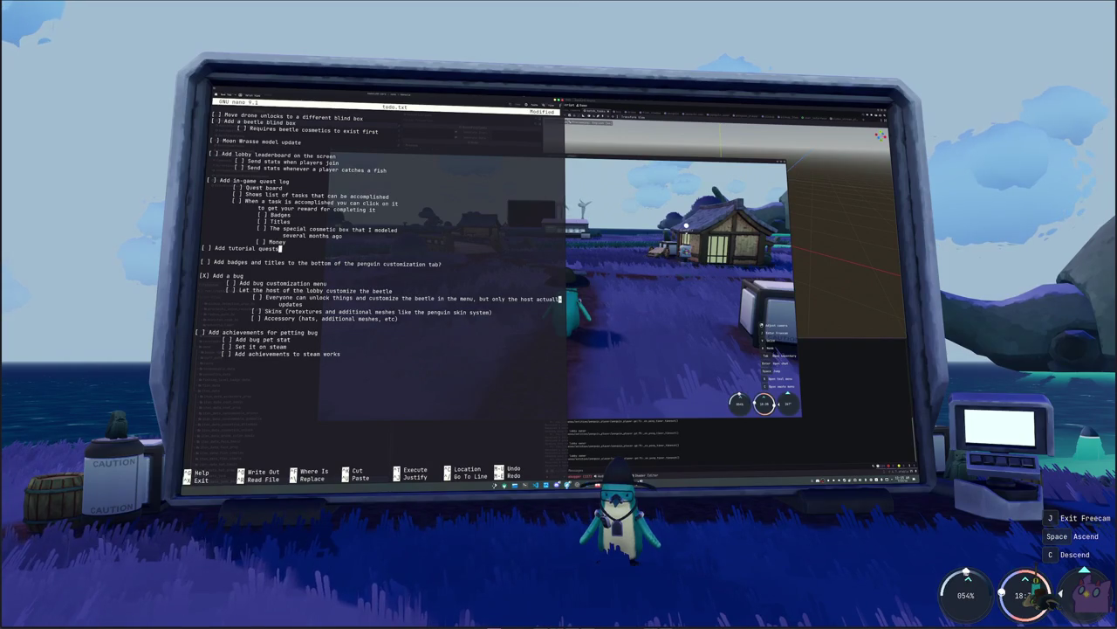
pyautogui.press('Return')
pyautogui.press('Up')
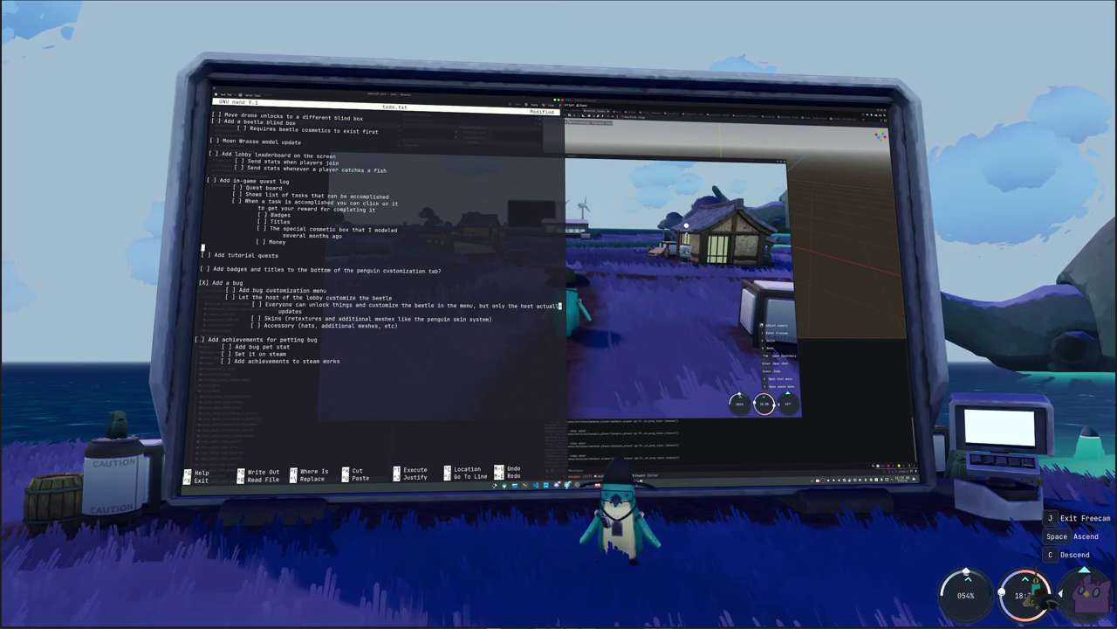
# - Start a new top item '[ ] Update all the settings UI to work…' on controller
pyautogui.press('Up')
pyautogui.press('Up')
pyautogui.press('Up')
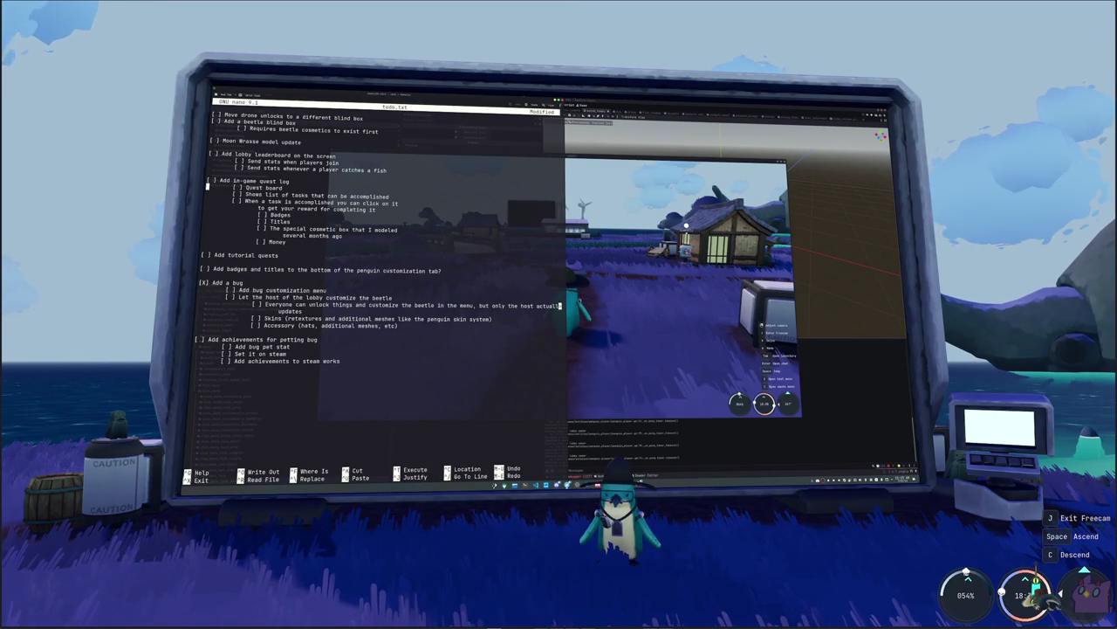
pyautogui.press('Down')
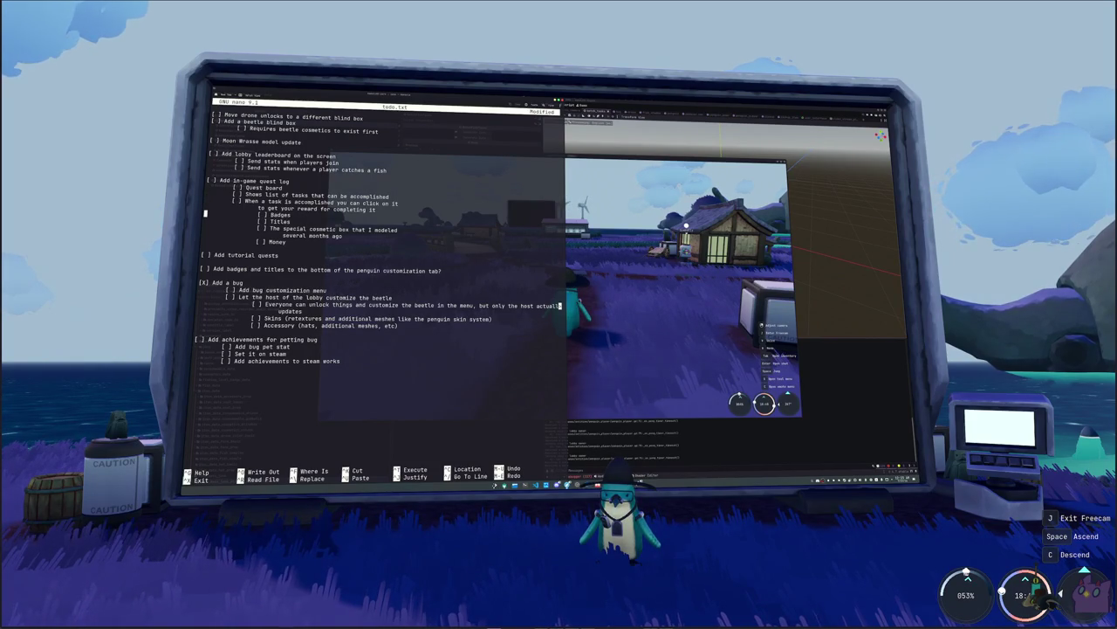
pyautogui.press('Down')
pyautogui.press('Down')
pyautogui.press('Down')
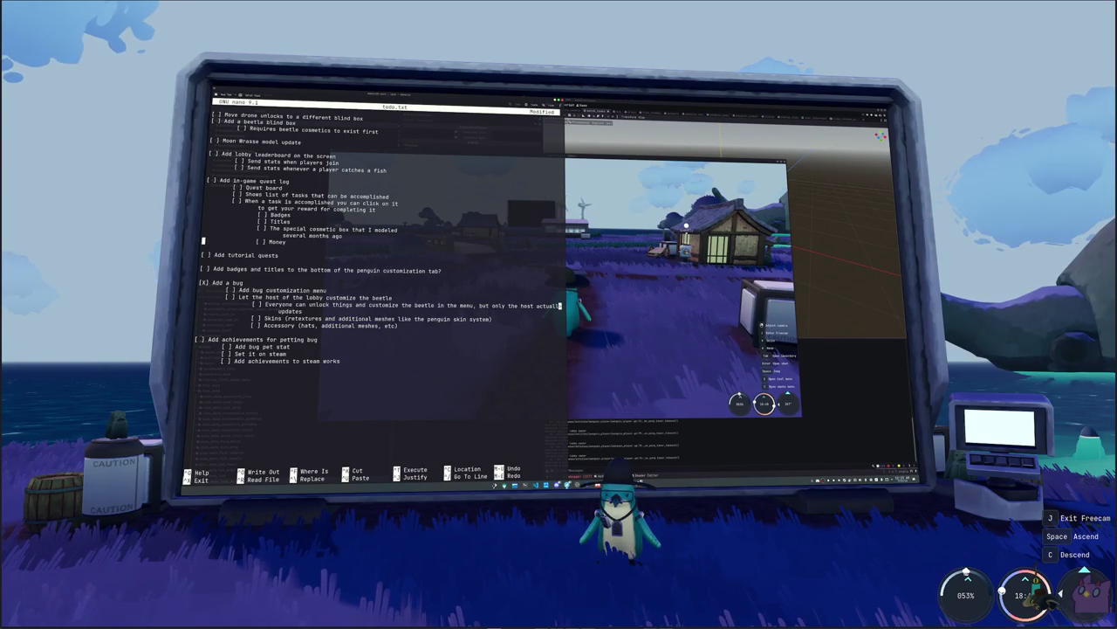
pyautogui.press('Up')
pyautogui.press('Up')
pyautogui.press('Up')
pyautogui.press('Up')
pyautogui.press('Up')
pyautogui.press('Up')
pyautogui.write('[ ] U')
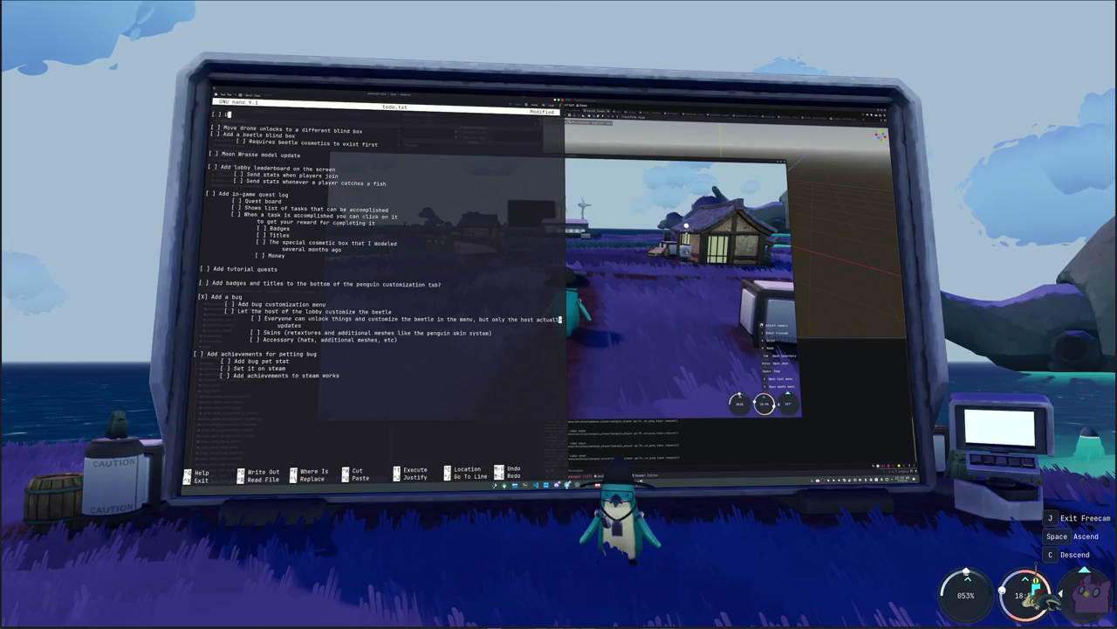
pyautogui.write('pdate all the sett')
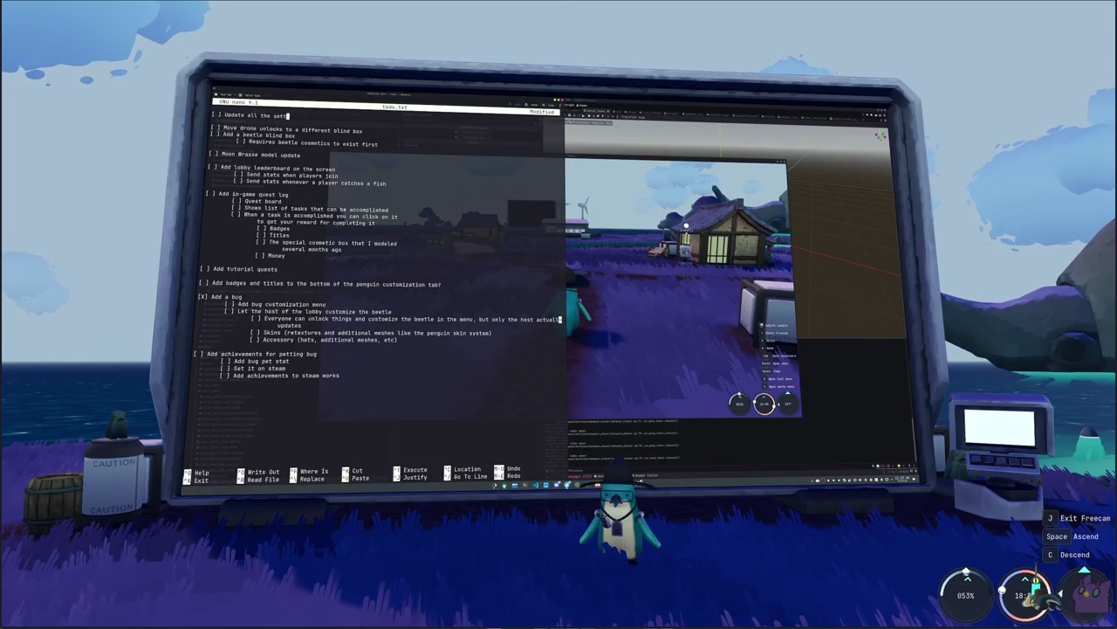
pyautogui.write('ings UI to work in a way that isn')
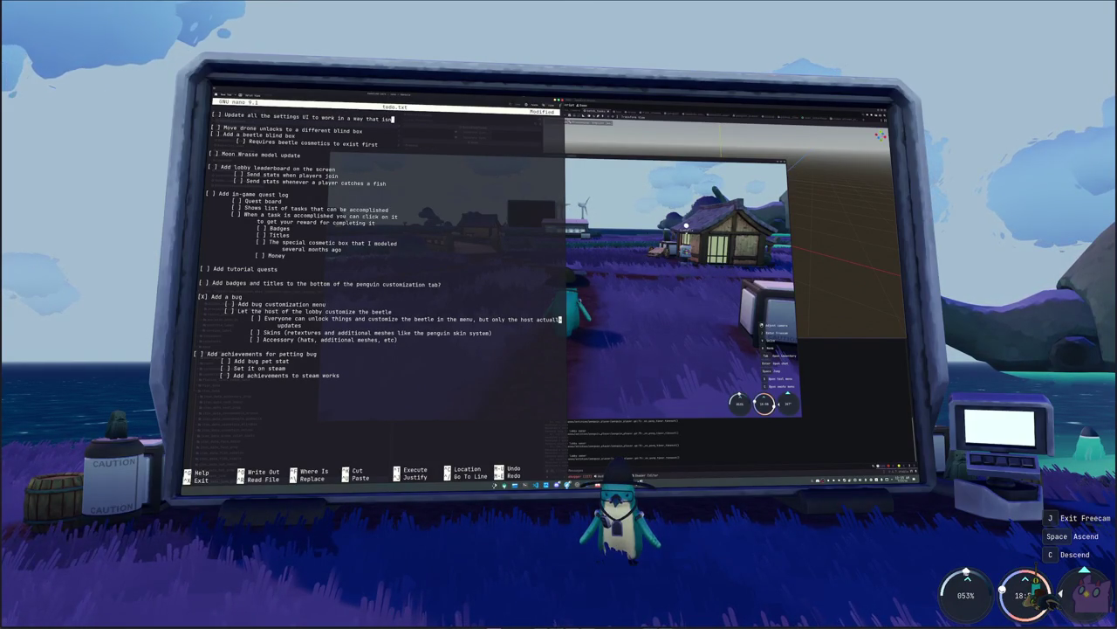
pyautogui.write("'t completely stupid on controller")
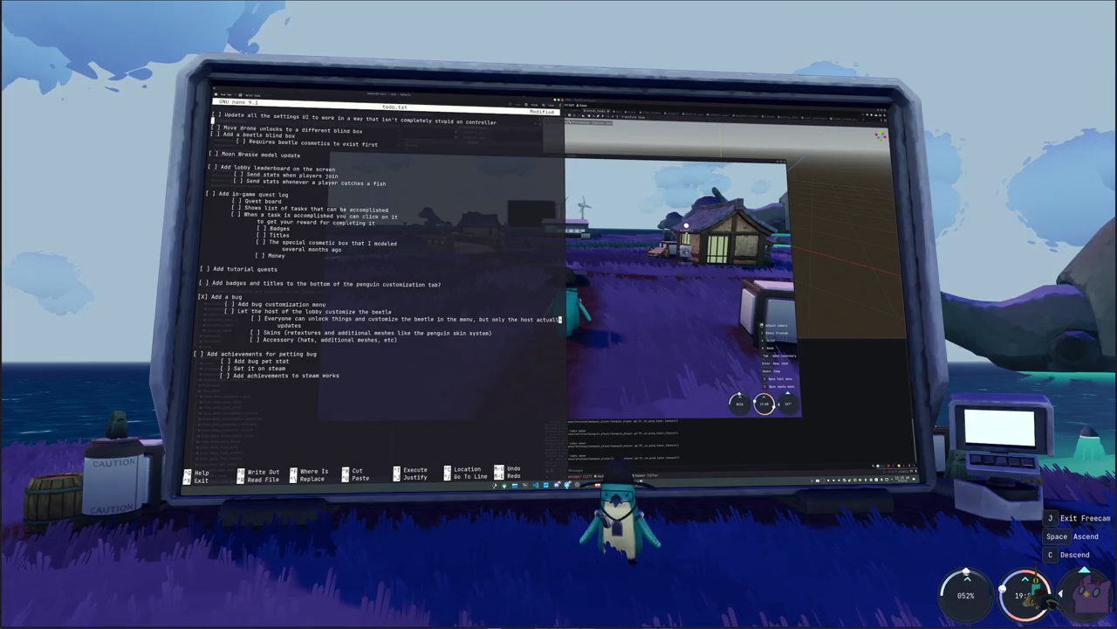
# - Complete the top item ending 'completely stupid on controller' and switch away with Alt+Tab
pyautogui.hotkey('alt', 'Tab')
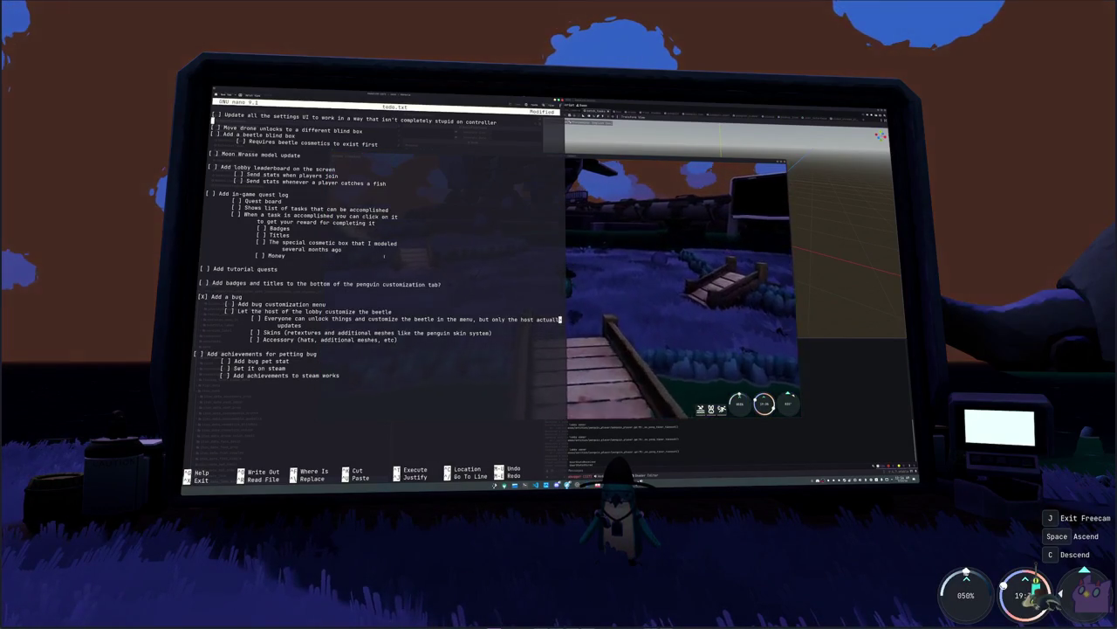
# - Add '[ ] Add train sounds and particles' on a new line below the first todo
pyautogui.press('Return')
pyautogui.write('[ ] Add train sounds and particles')
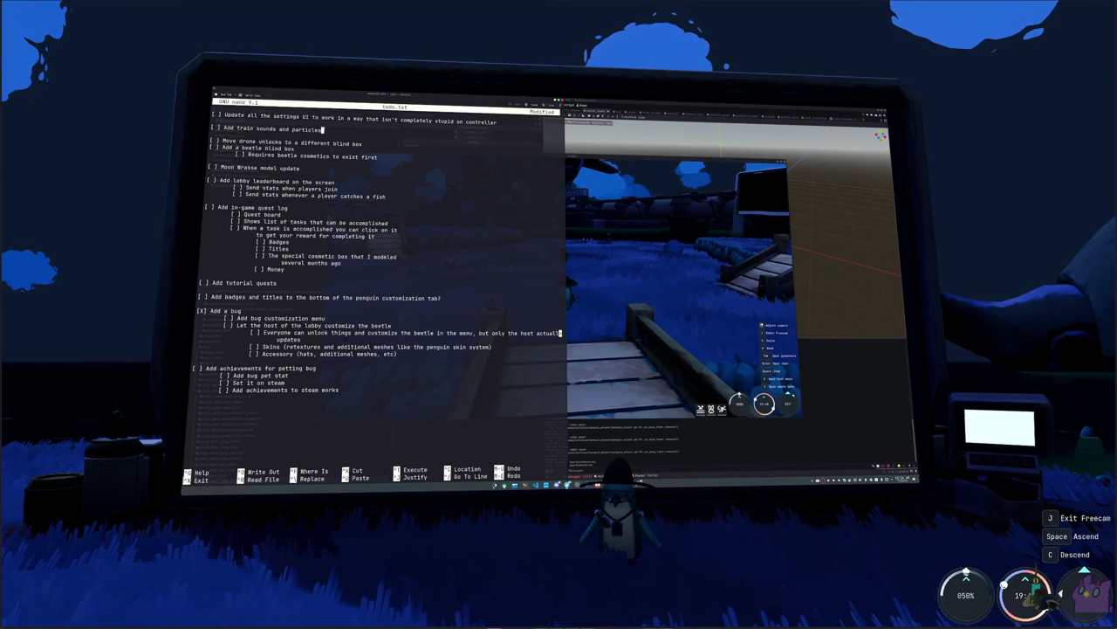
pyautogui.hotkey('alt', 'Tab')
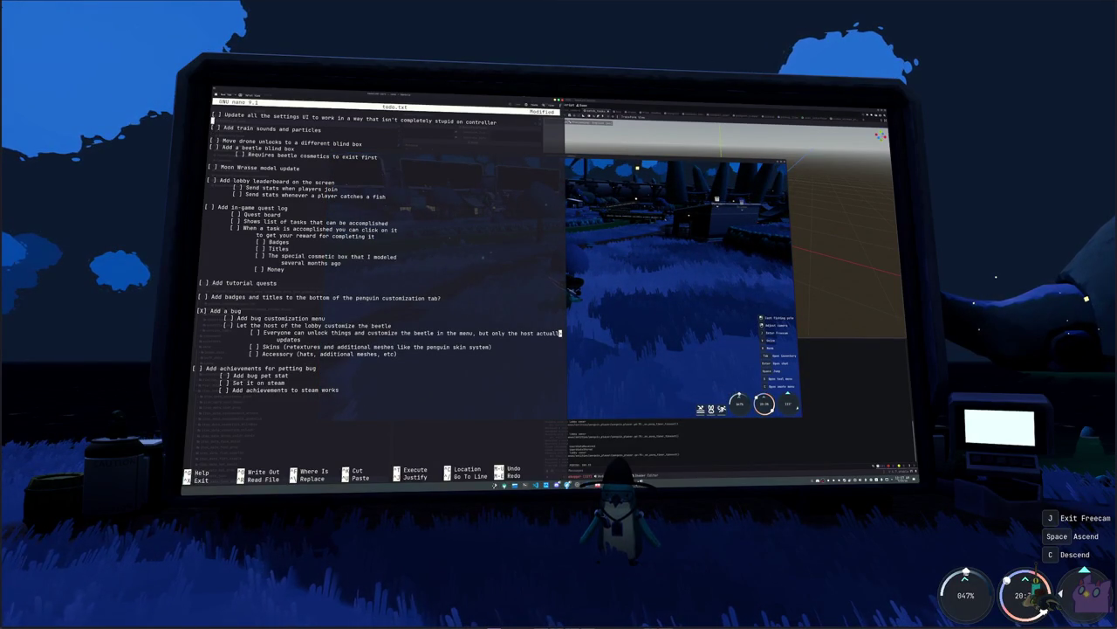
# - Add indented sub-items 'Up and down only for navigating' and 'Left and right only for changing values'
pyautogui.press('Return')
pyautogui.press('Tab')
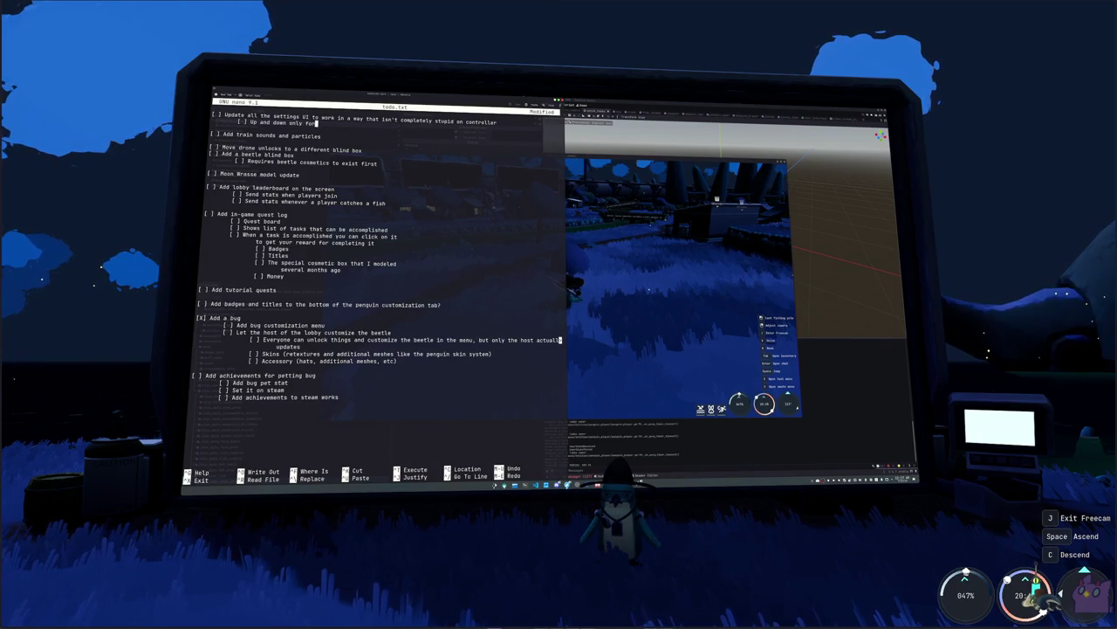
pyautogui.write('for navigating')
pyautogui.press('Return')
pyautogui.press('Tab')
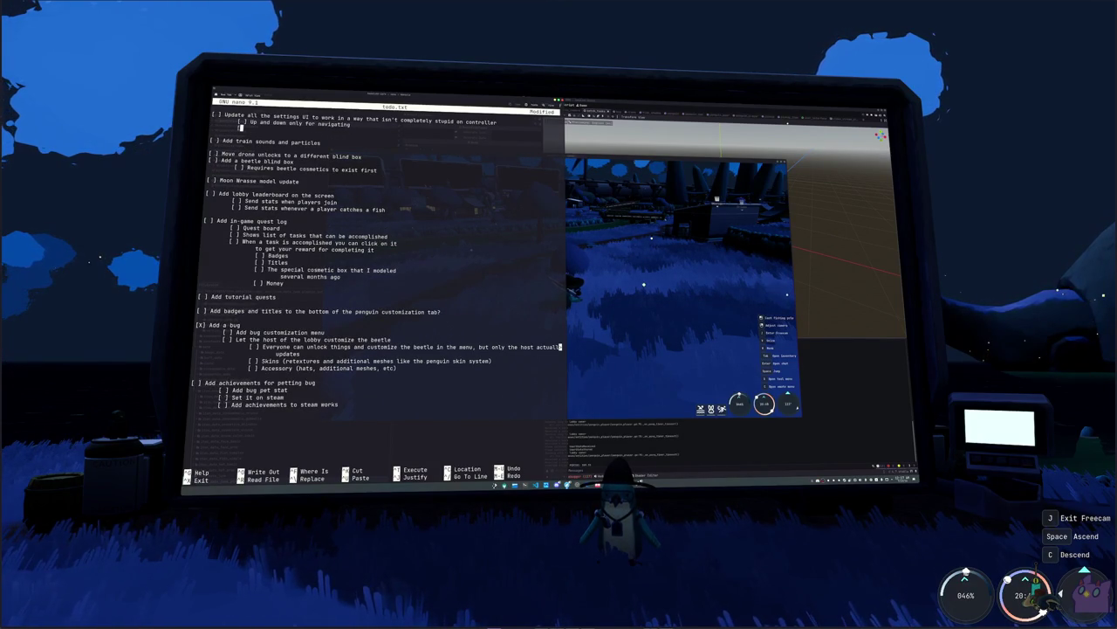
pyautogui.write('[ ] Left and right only for changing values')
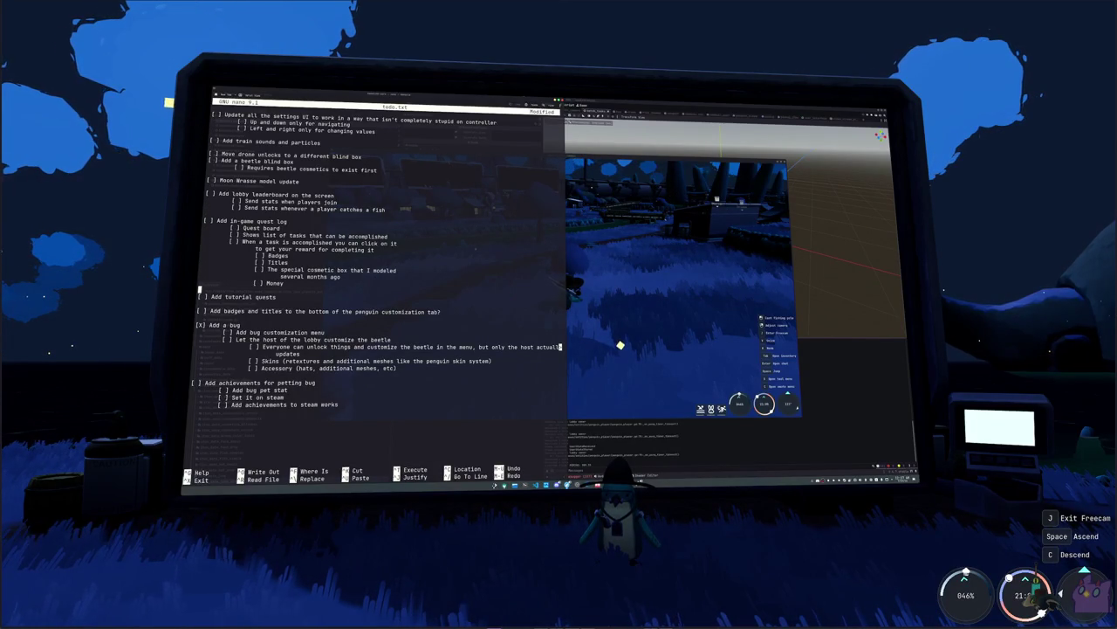
pyautogui.press('Up')
pyautogui.press('Up')
pyautogui.press('Up')
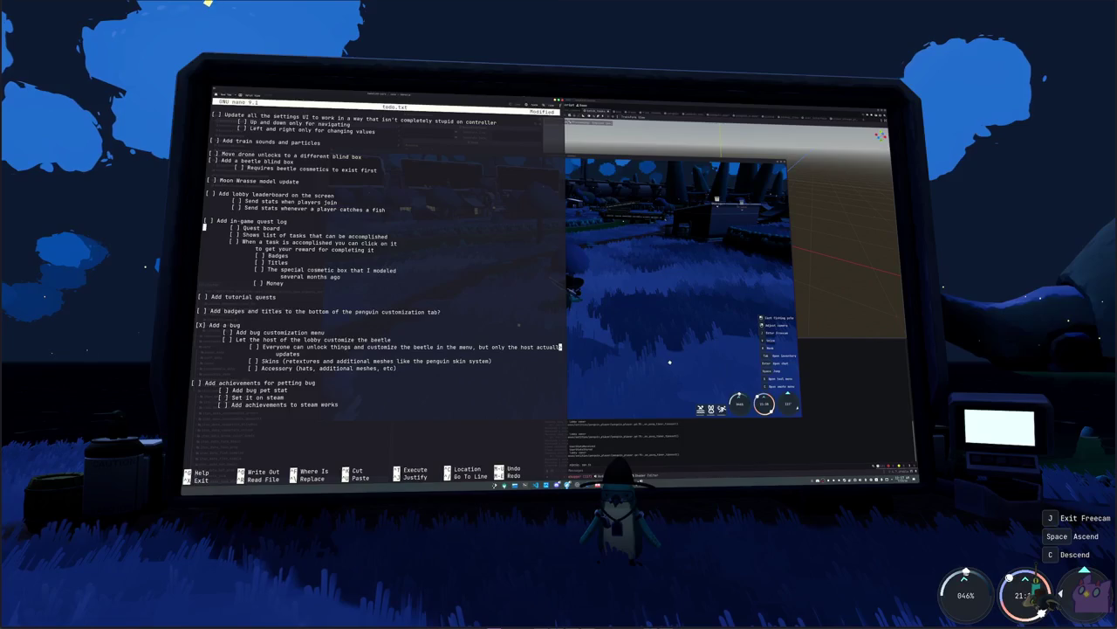
# - Drop the '?' after 'customization tab' and start a '[ ]' checklist line above 'Add a bug'
pyautogui.press('Down')
pyautogui.press('Down')
pyautogui.press('Down')
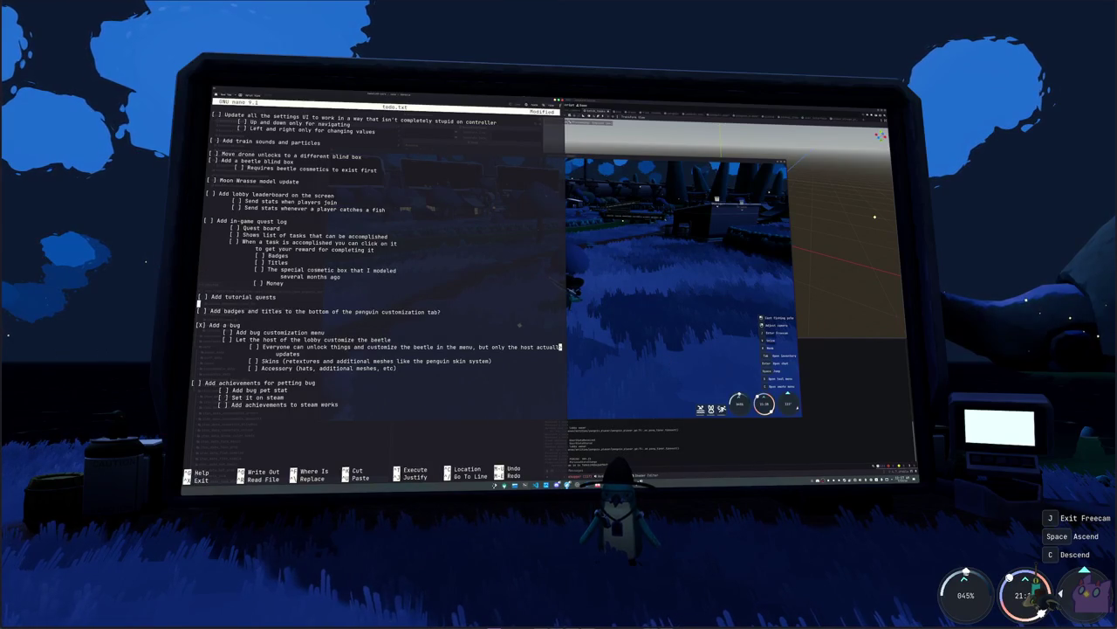
pyautogui.press('BackSpace')
pyautogui.press('BackSpace')
pyautogui.press('Return')
pyautogui.press('Return')
pyautogui.press('Return')
pyautogui.press('Up')
pyautogui.write('[')
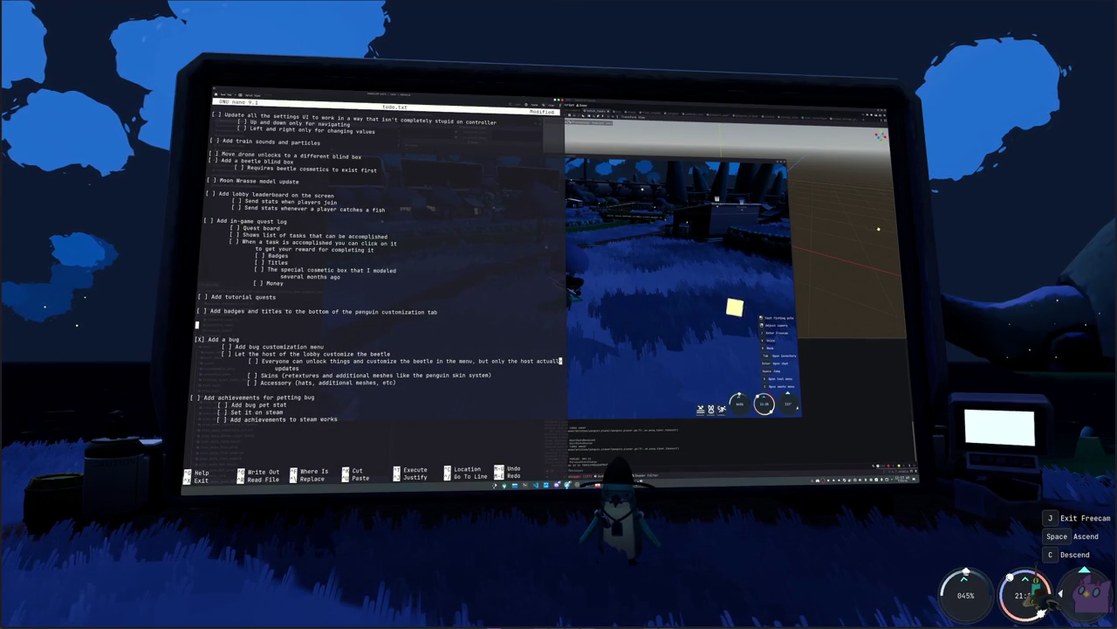
pyautogui.write(' ] Add store')
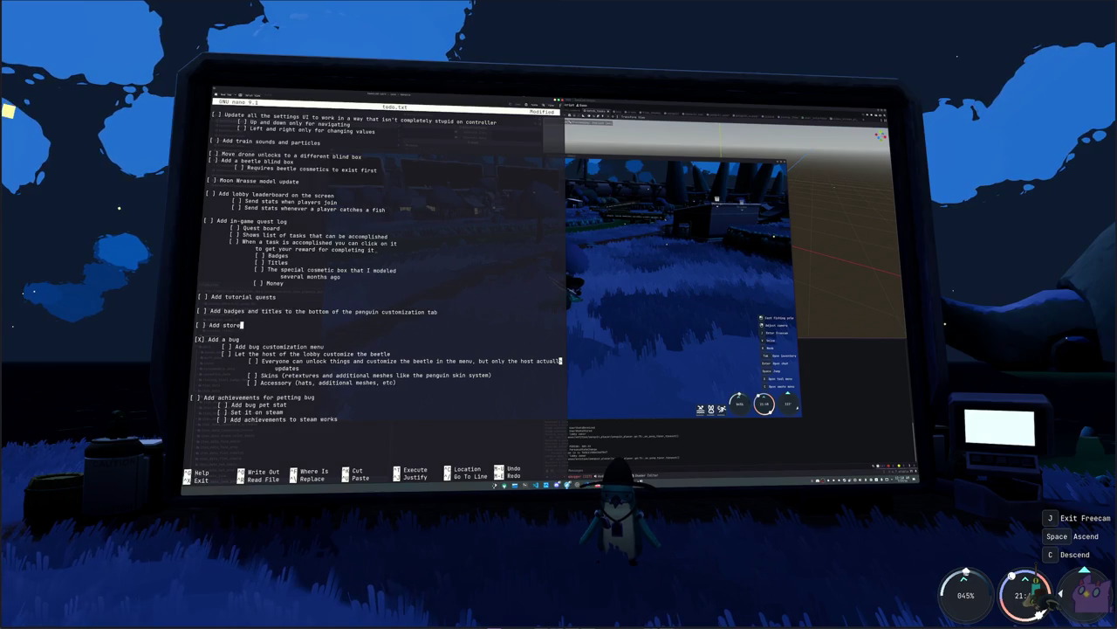
# - Add indented 'Model cashier' and '[ ] Cooler shelves' sub-items under the store task
pyautogui.press('Return')
pyautogui.press('Tab')
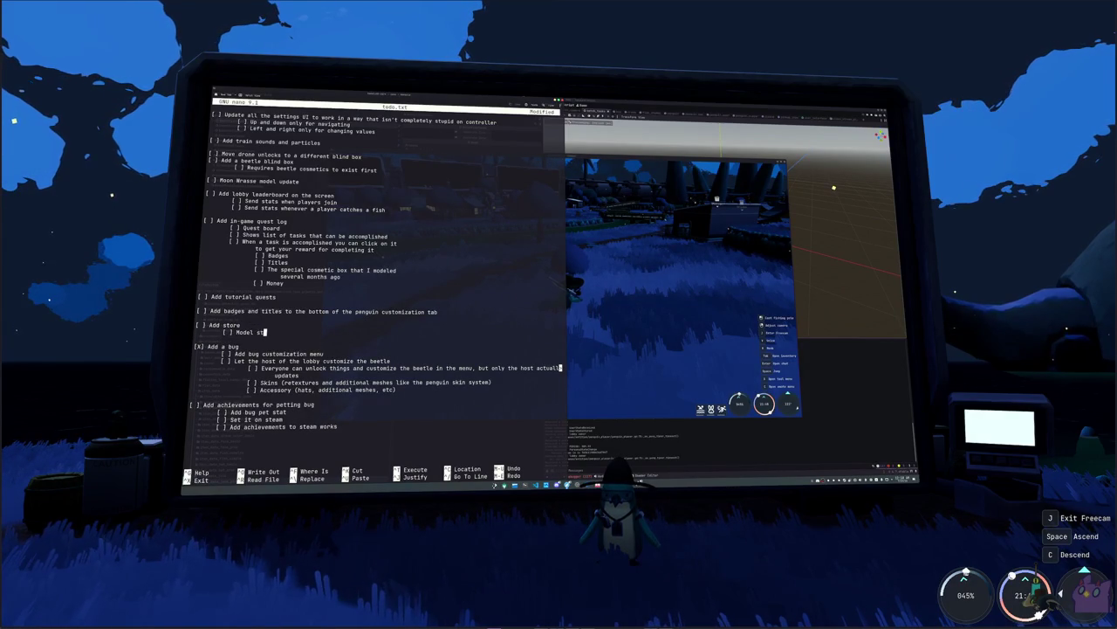
pyautogui.press('Return')
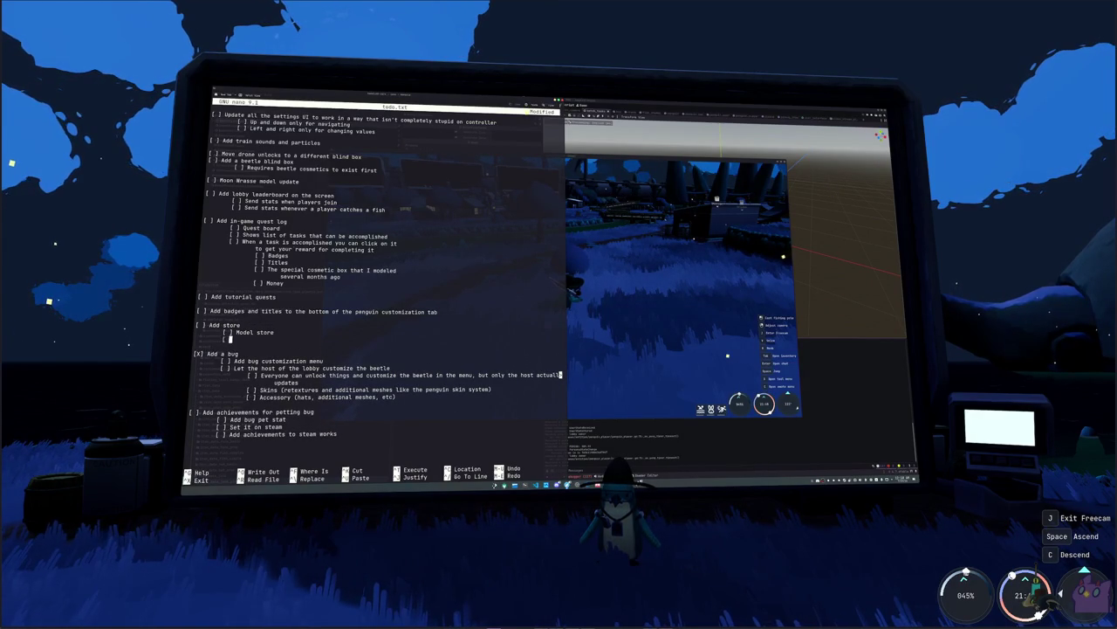
pyautogui.write('Model ')
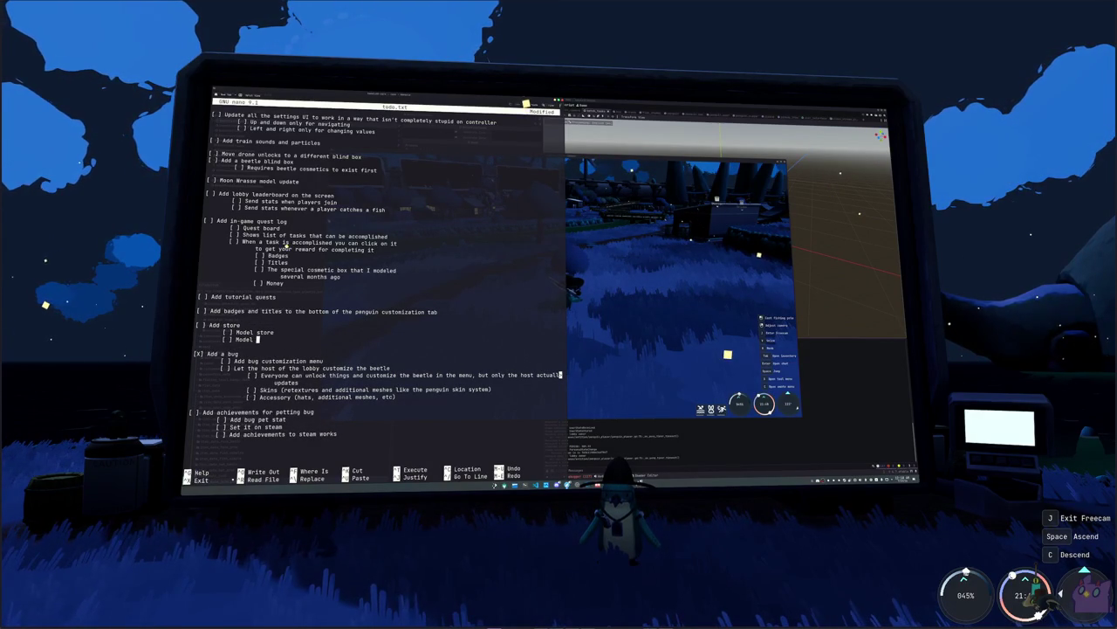
pyautogui.write('cashier')
pyautogui.press('Return')
pyautogui.write('[ ]')
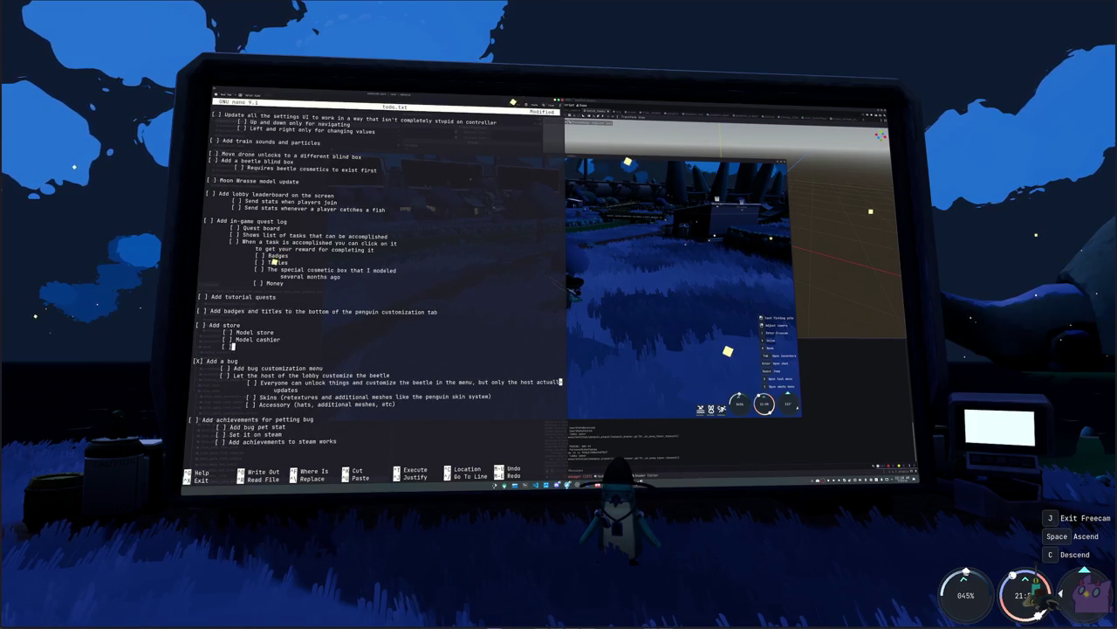
pyautogui.press('BackSpace')
pyautogui.press('BackSpace')
pyautogui.press('BackSpace')
pyautogui.press('Return')
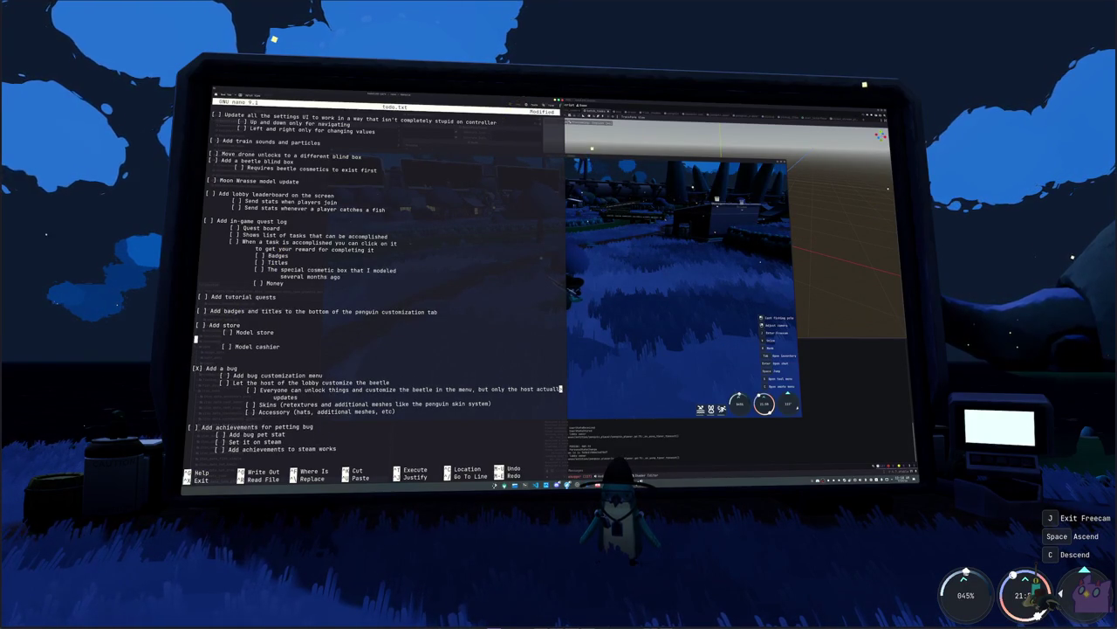
pyautogui.write('[ ] Coo')
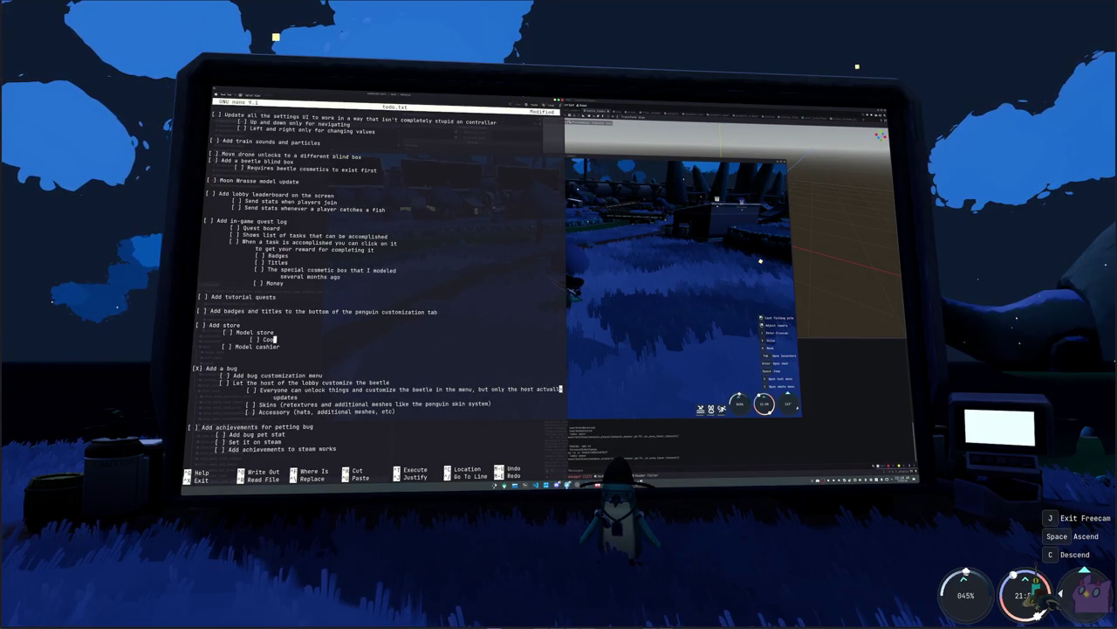
pyautogui.write('ler shelves')
pyautogui.press('Return')
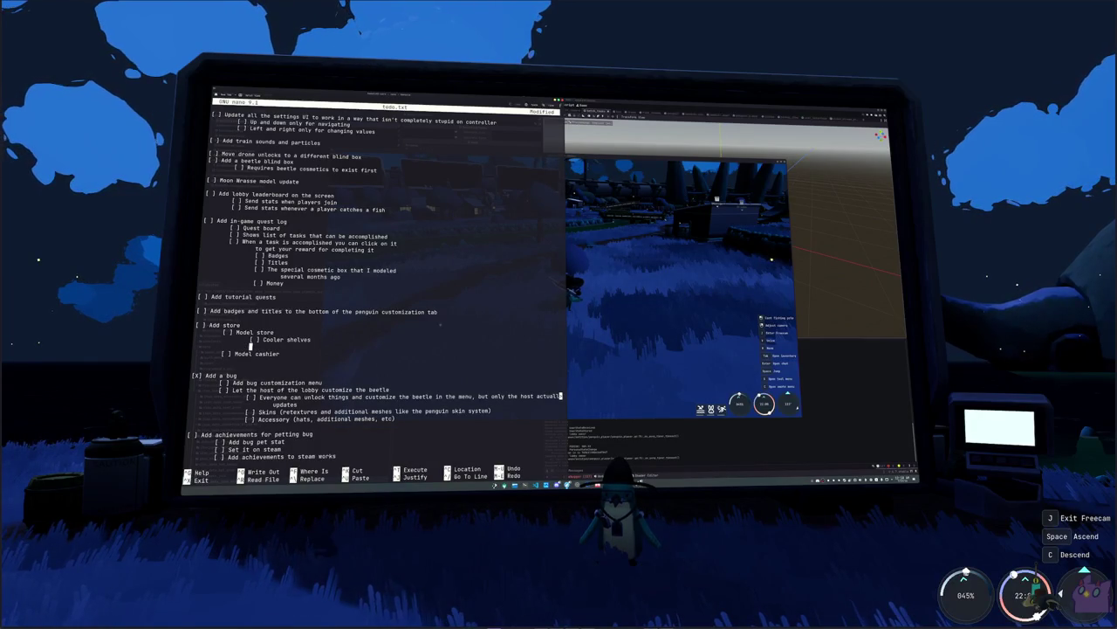
pyautogui.write('[ ]')
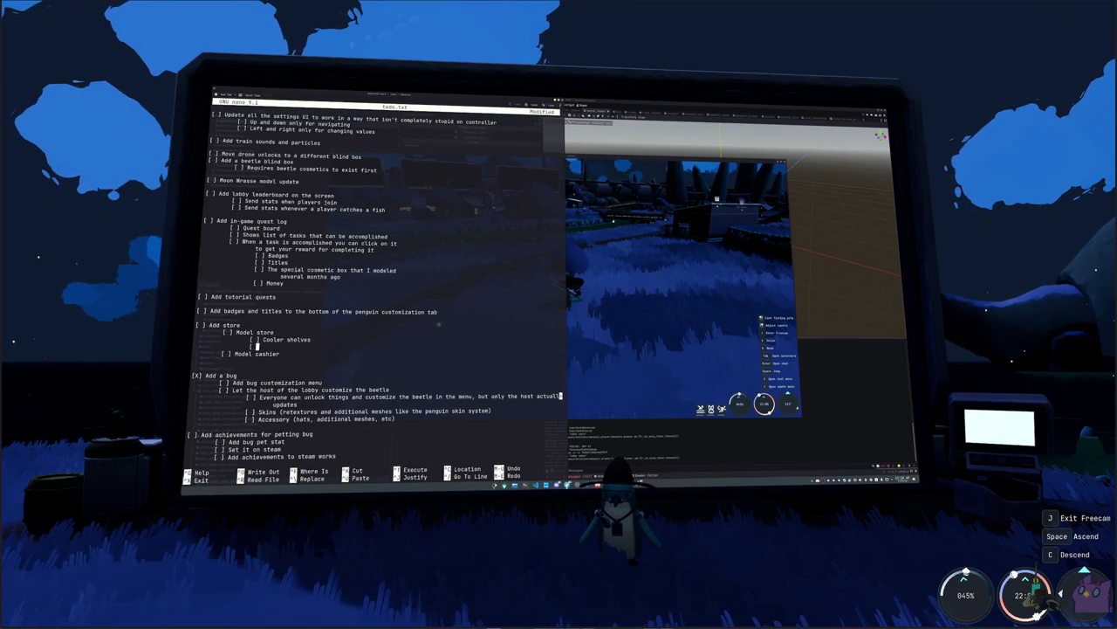
# - Append '(Gas station sandwich shelf)' to Cooler shelves and add 'Coolers (Grocery store refrigerated section)'
pyautogui.press('Up')
pyautogui.press('Right')
pyautogui.press('Right')
pyautogui.press('End')
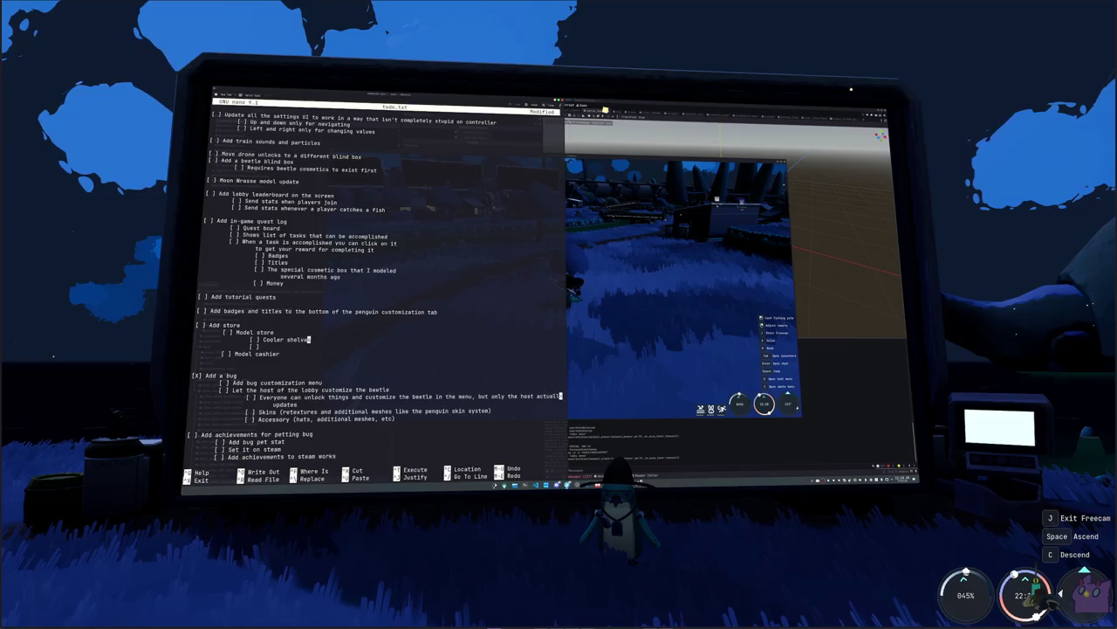
pyautogui.write('(Gas station sand')
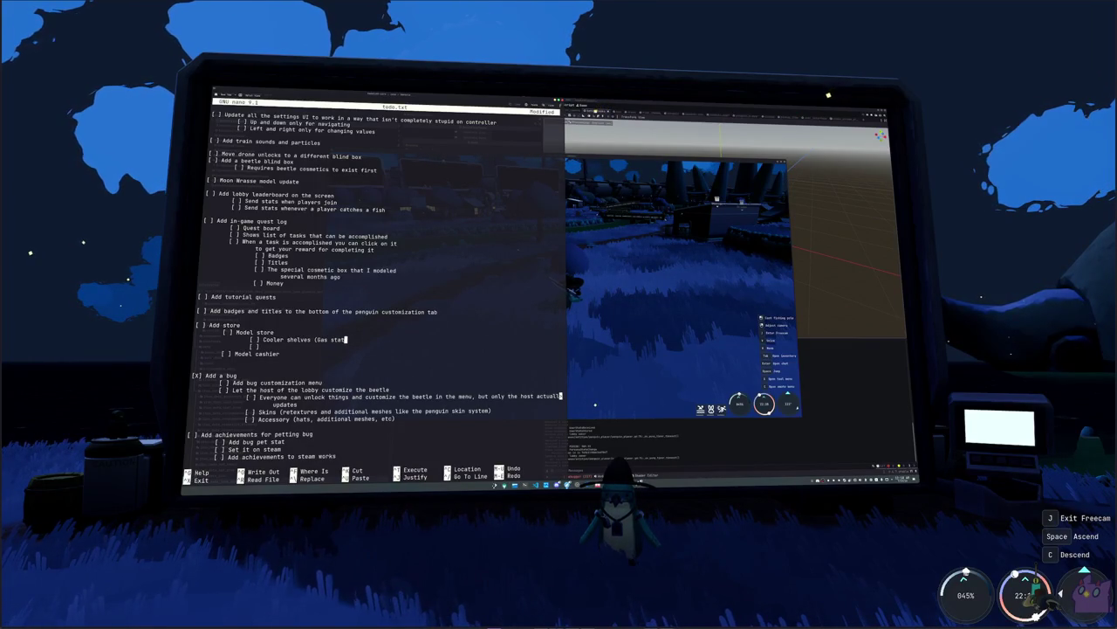
pyautogui.write('wich')
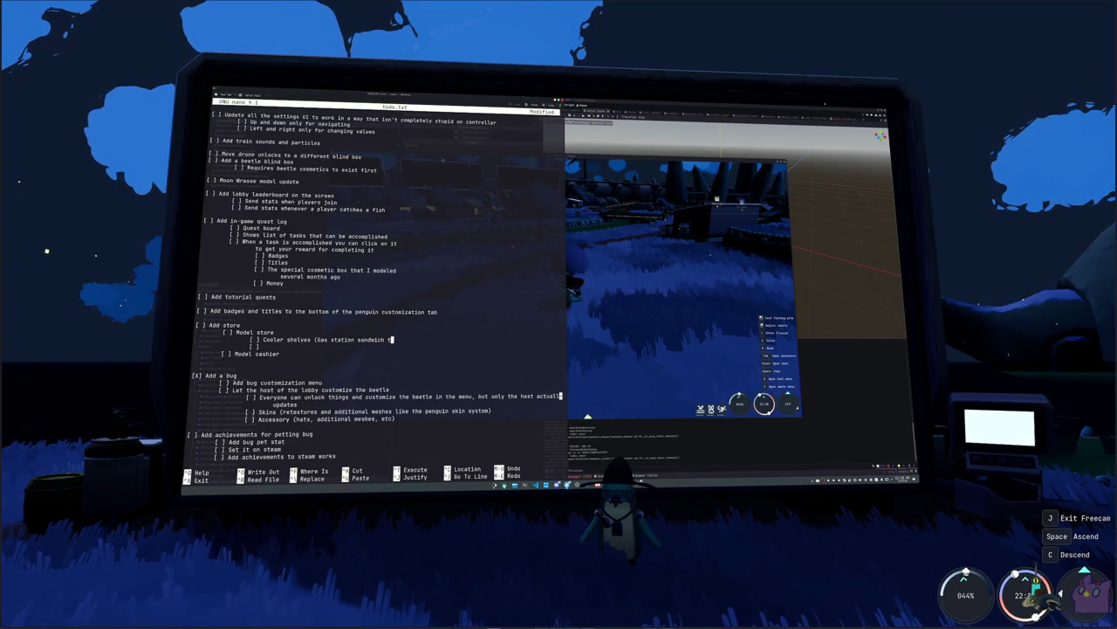
pyautogui.write(' shelf)')
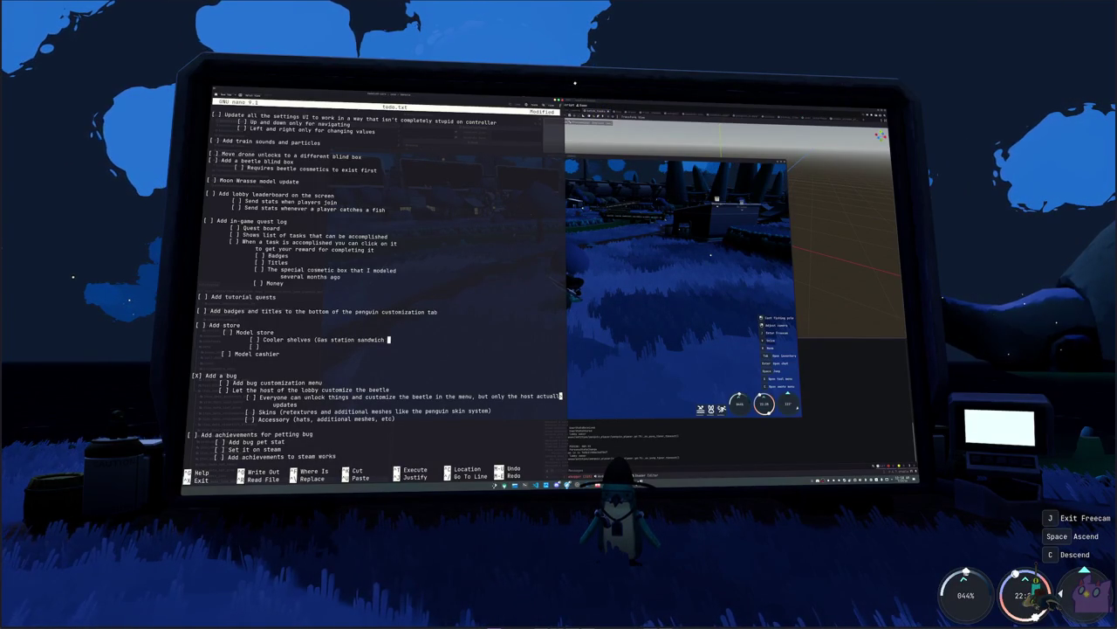
pyautogui.press('Down')
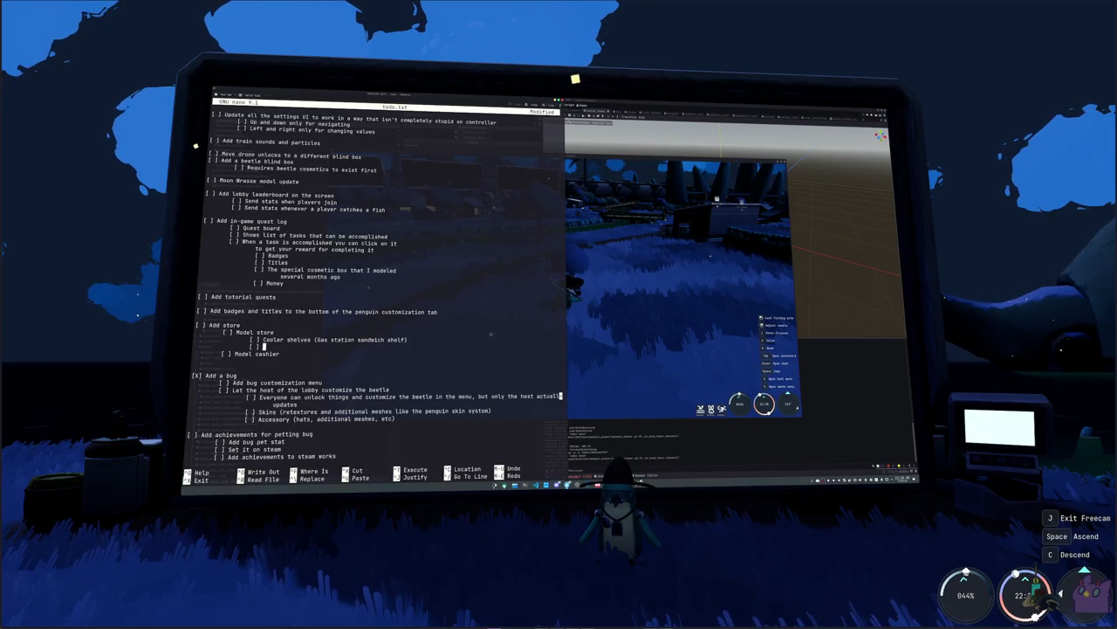
pyautogui.write('C')
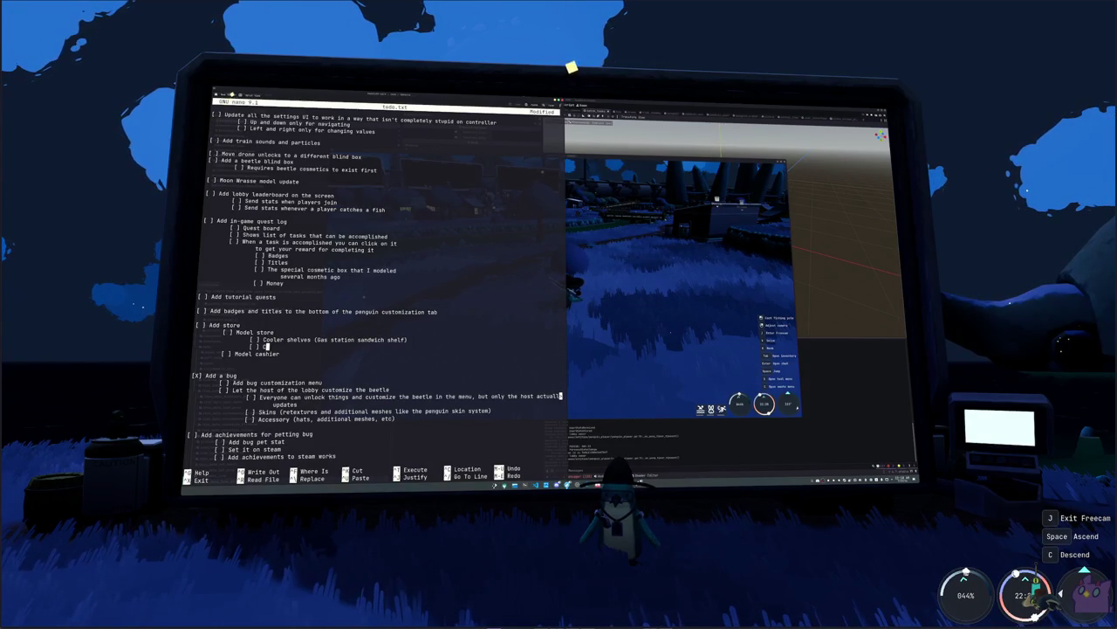
pyautogui.write('oolers (Groce')
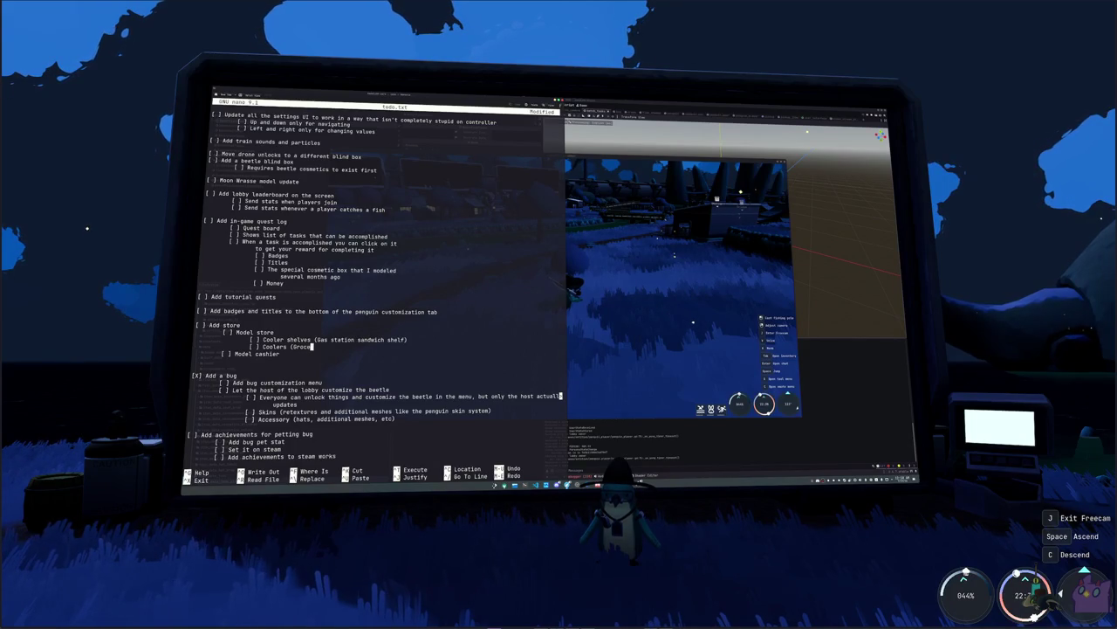
pyautogui.write('ry store ref')
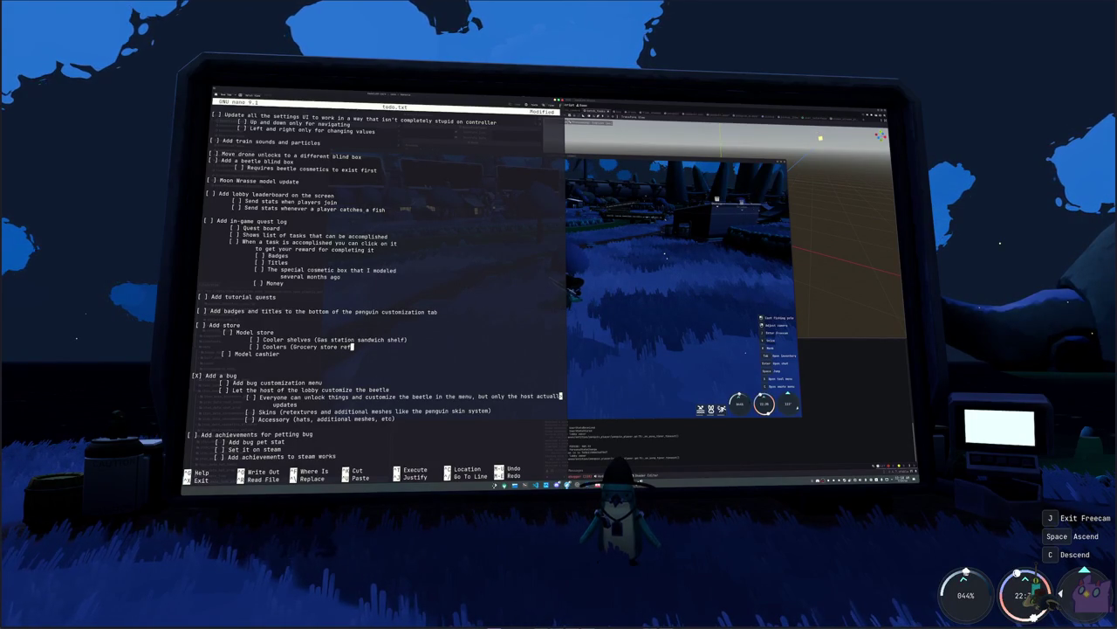
pyautogui.write('rigerated s')
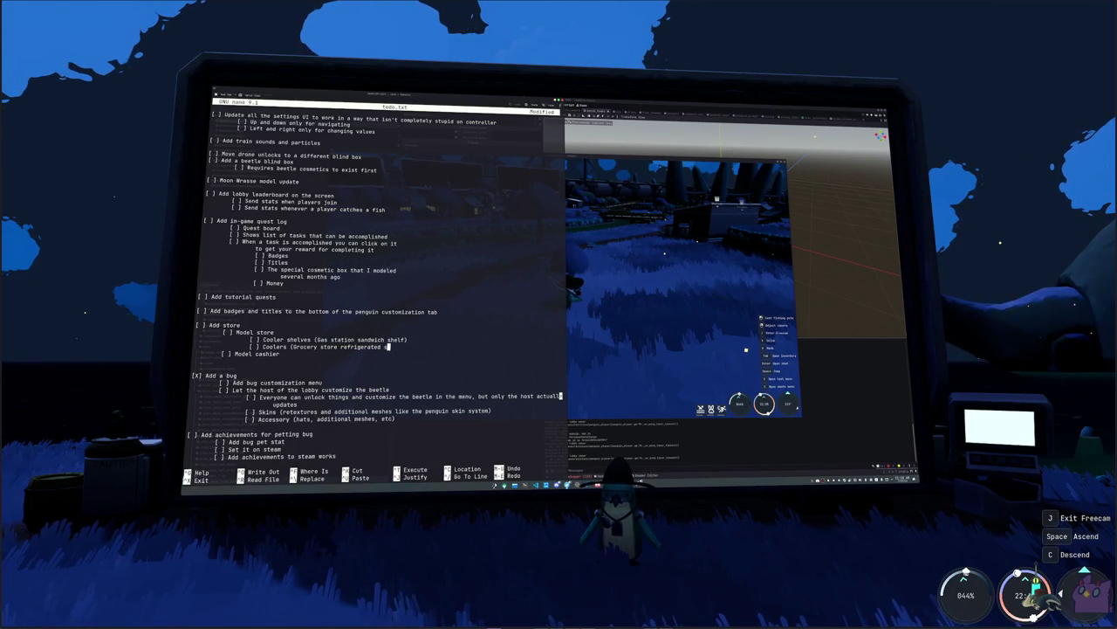
pyautogui.write('ection)')
# - Add the food items and fish bait lines, insert 'general' into Model store, and add Ice chest
pyautogui.press('Return')
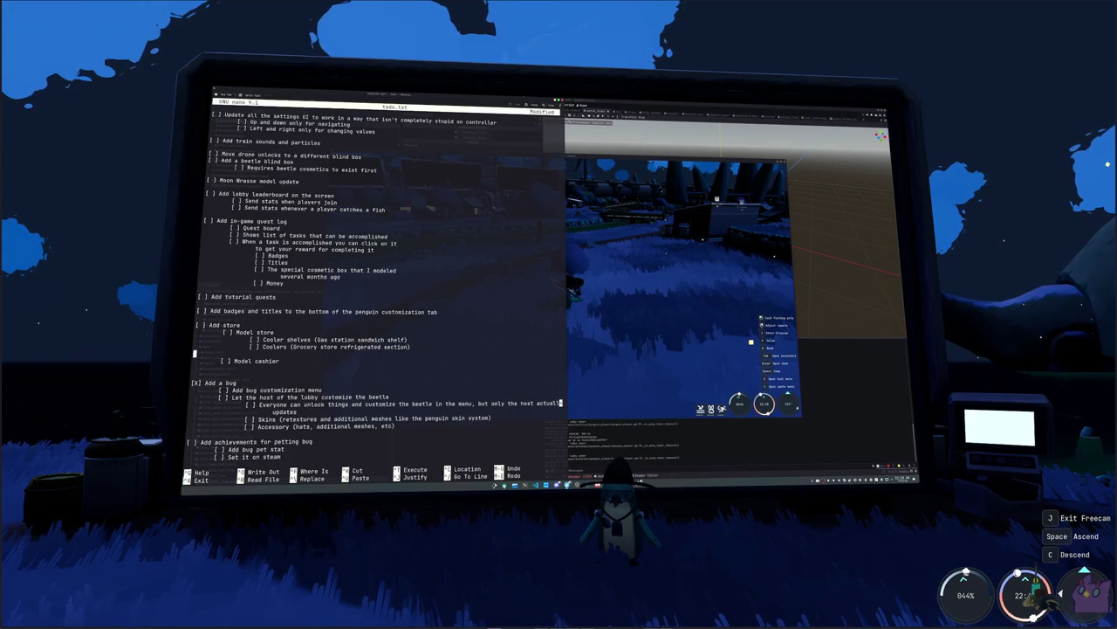
pyautogui.write('[ ]')
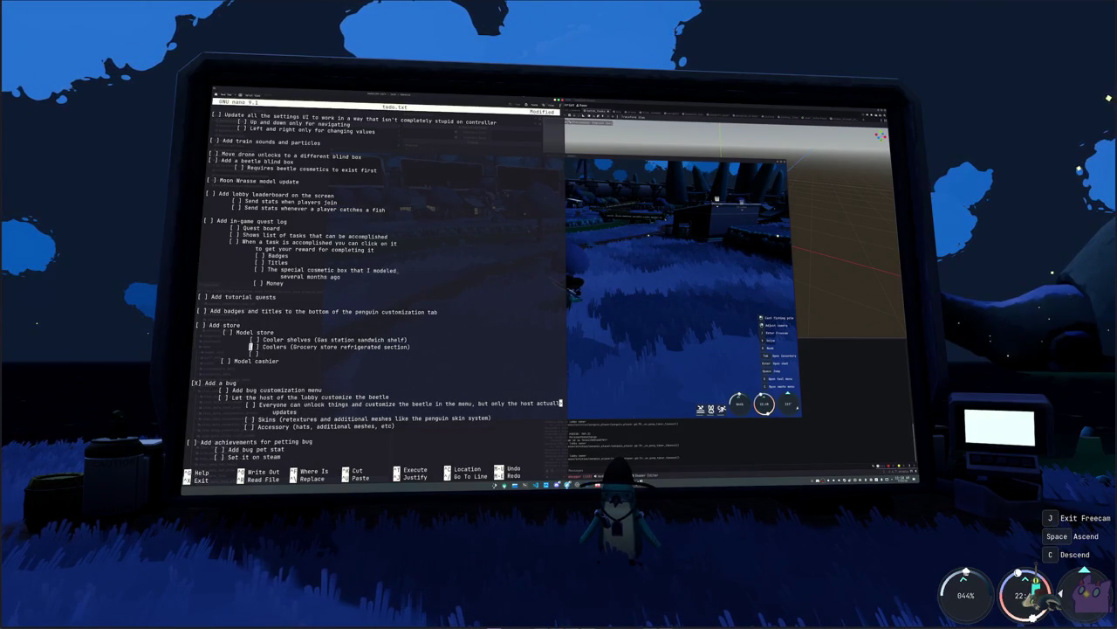
pyautogui.press('Return')
pyautogui.press('Down')
pyautogui.write('[ ] ')
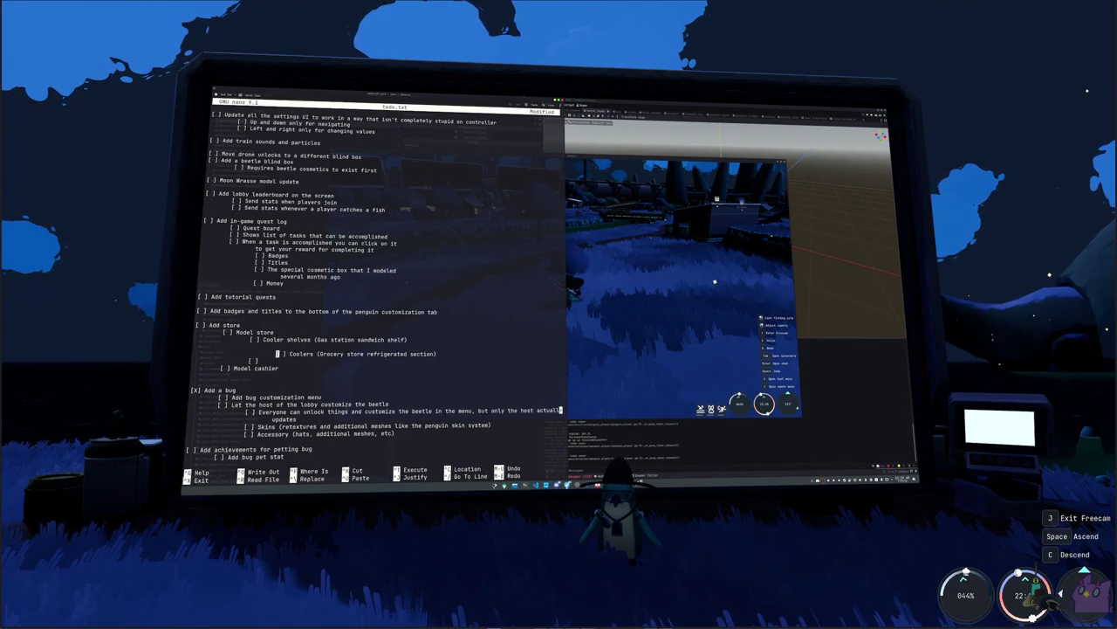
pyautogui.write('[ ] ')
pyautogui.write('Model food items')
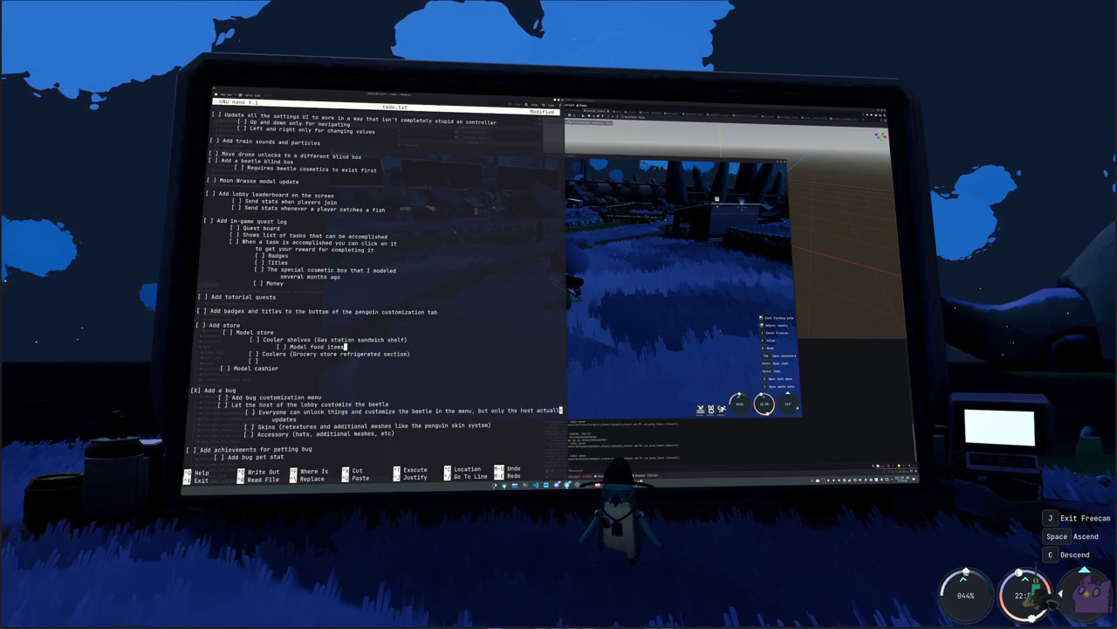
pyautogui.click(194, 360)
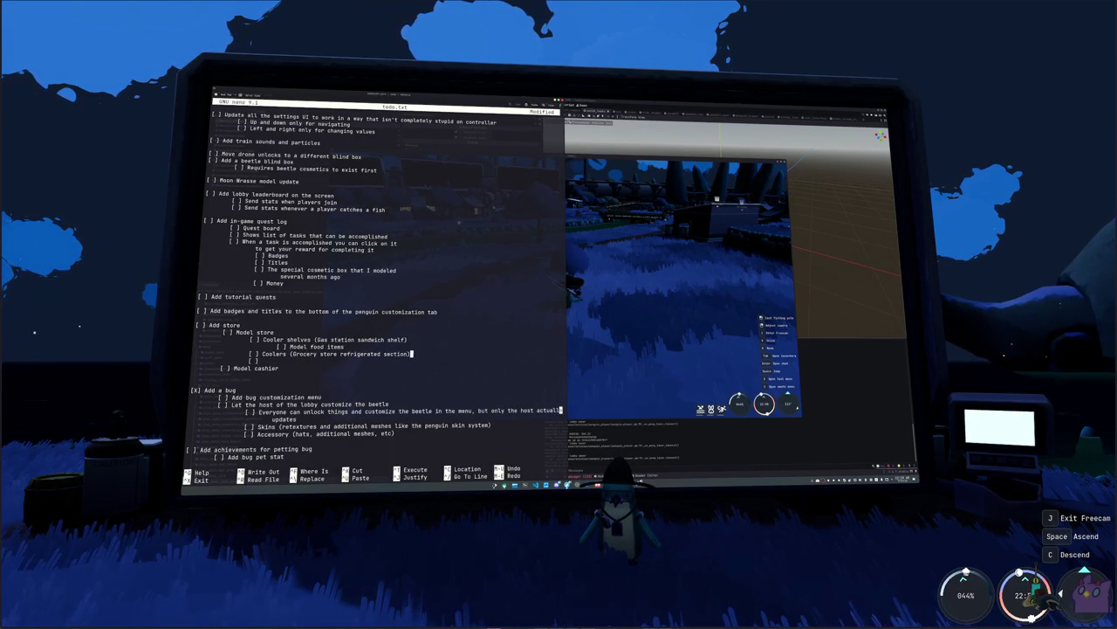
pyautogui.press('Return')
pyautogui.write('[ ] Model')
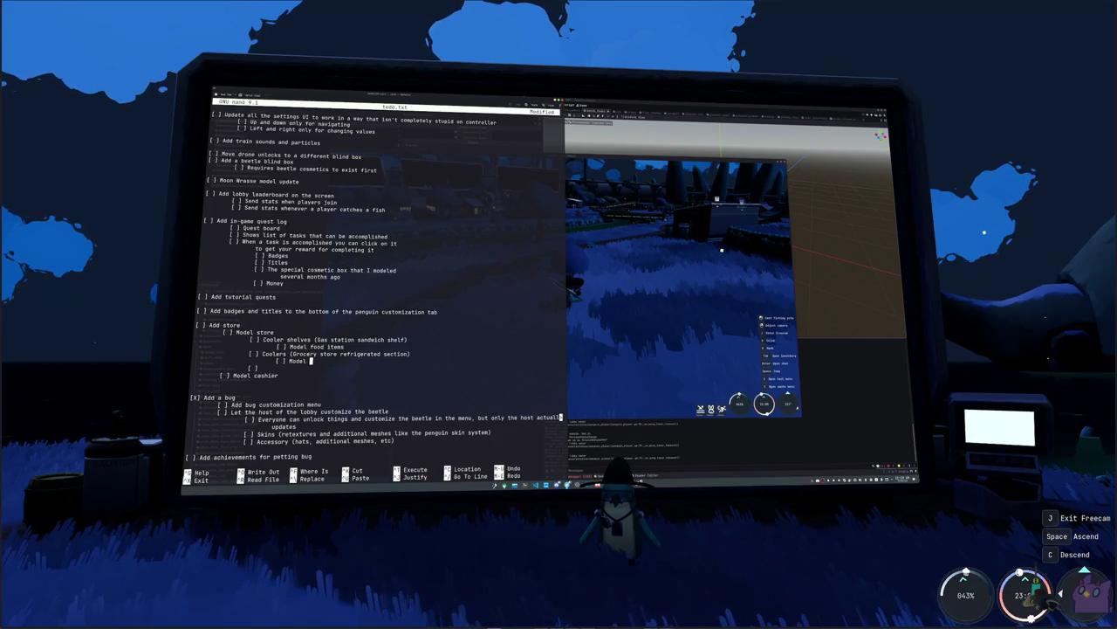
pyautogui.write('t')
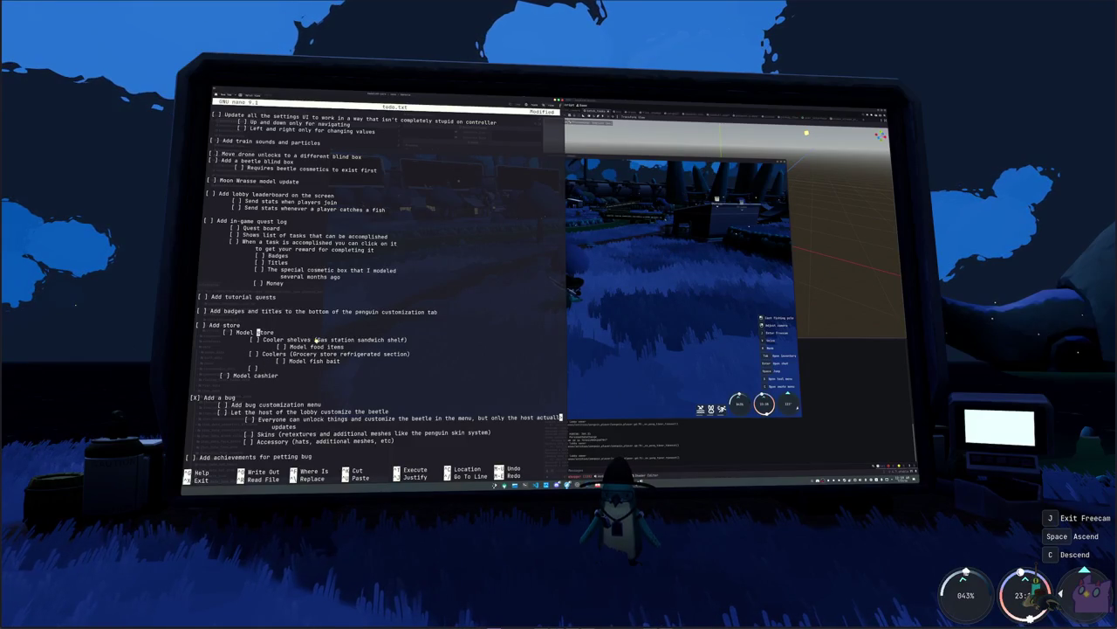
pyautogui.write('general')
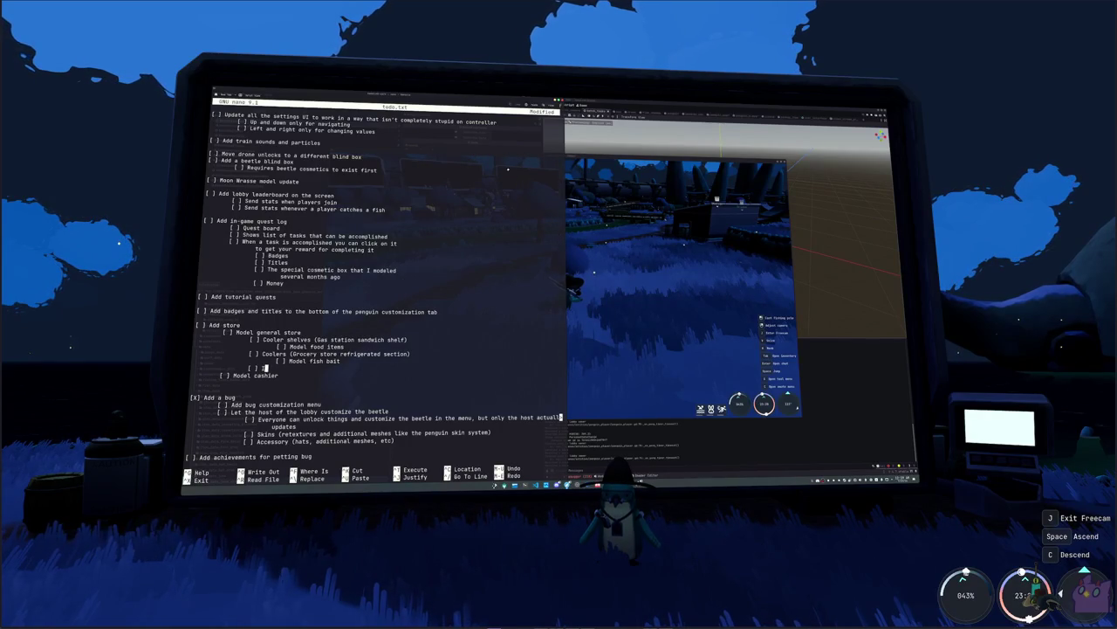
pyautogui.write('Ice chest?')
pyautogui.press('Return')
pyautogui.write('[ ]')
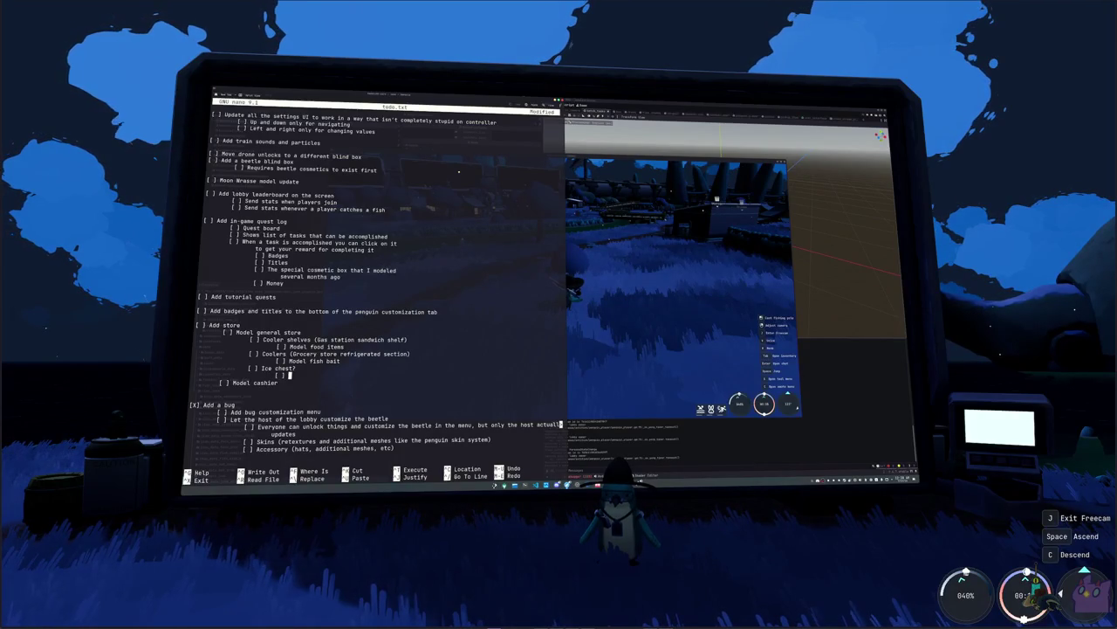
# - Add '[ ] Non-interactible?' and '[ ] Alternative sell menu?' sub-tasks under Model cashier
pyautogui.click(280, 382)
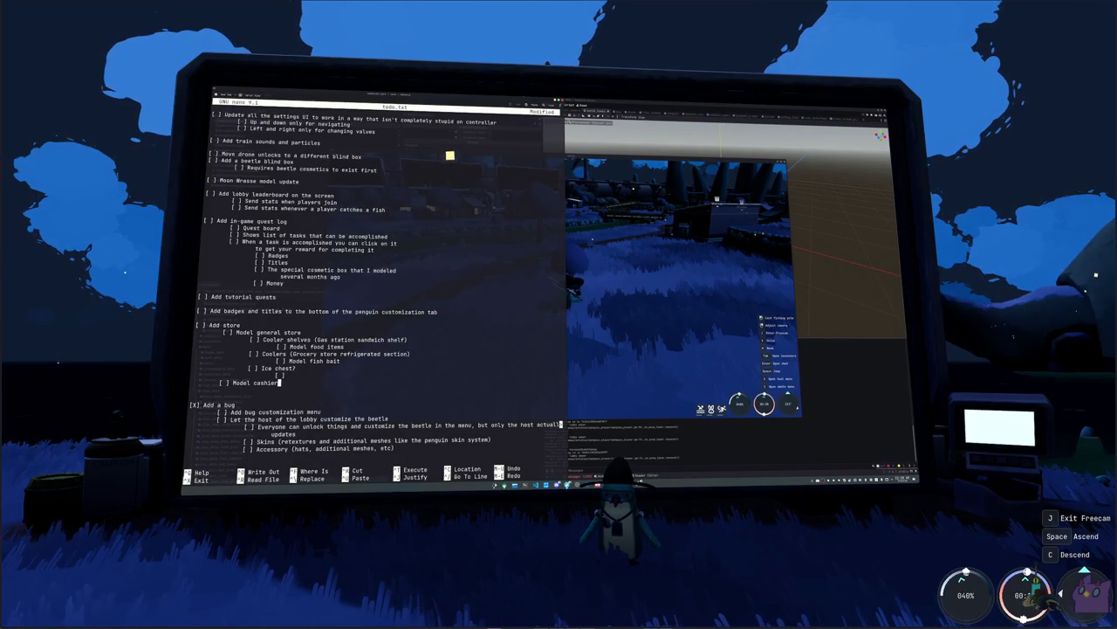
pyautogui.press('Return')
pyautogui.press('Tab')
pyautogui.write('[ ]')
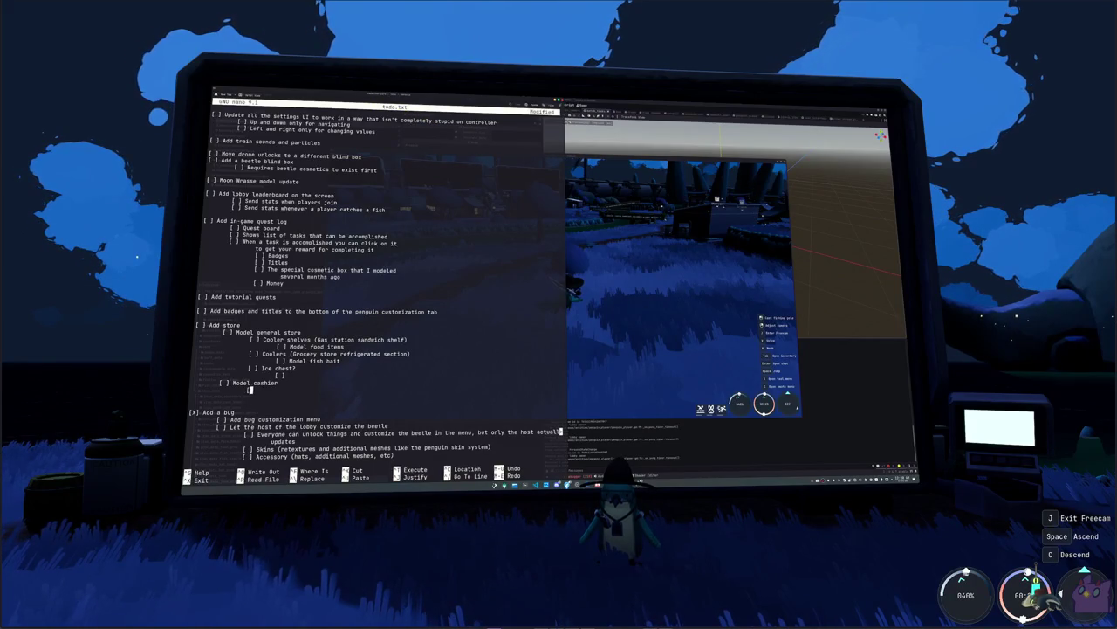
pyautogui.write(' Non-interactible?')
pyautogui.press('Return')
pyautogui.write('[ ]')
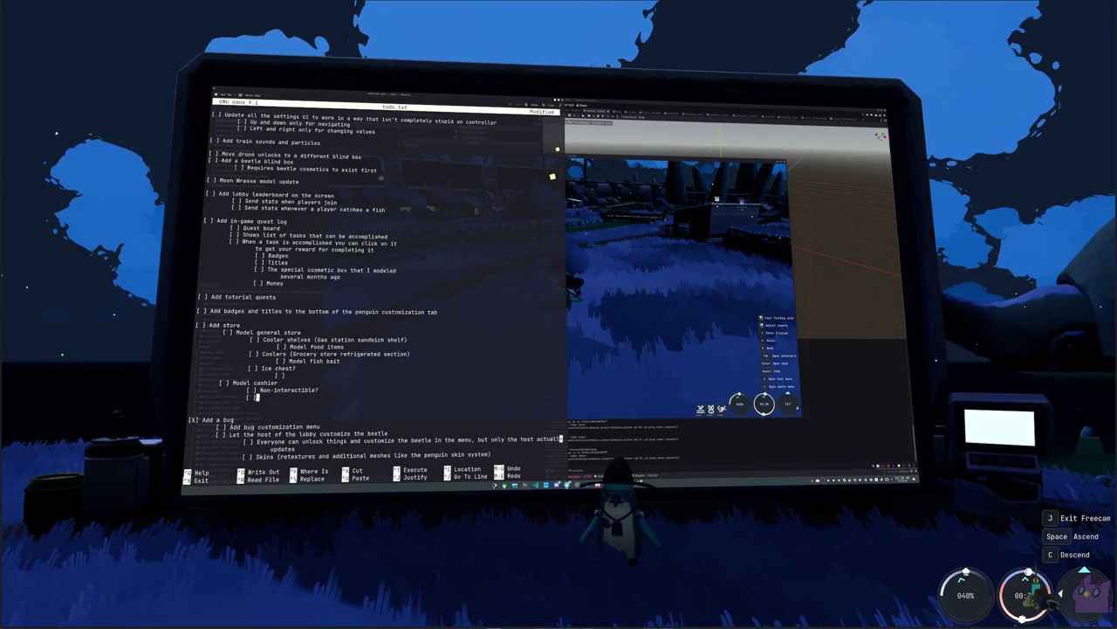
pyautogui.write(' Alternative s')
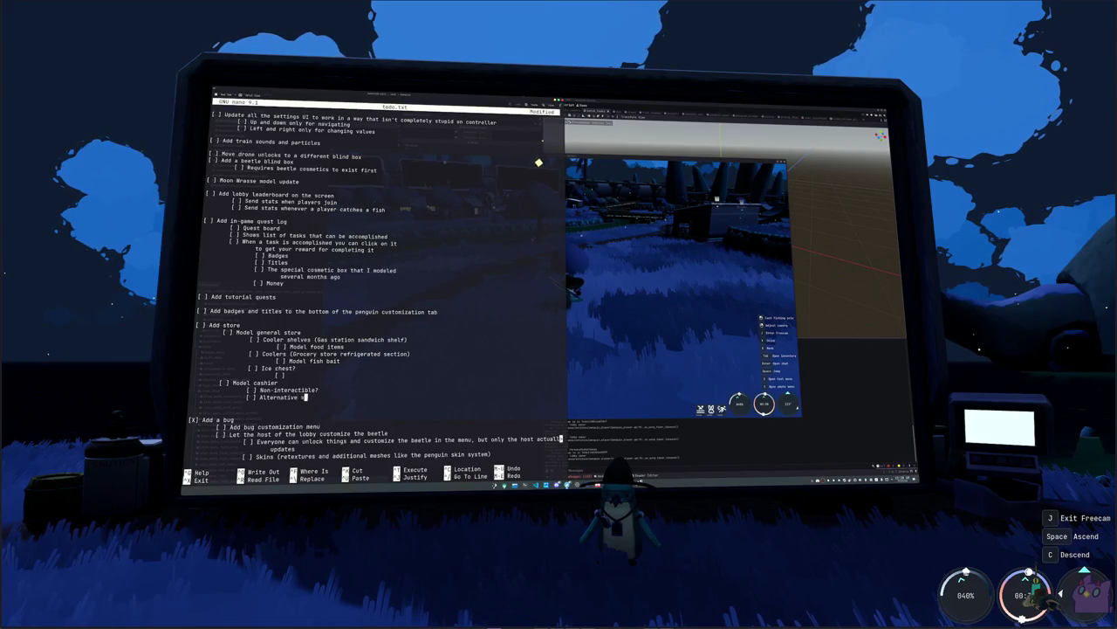
pyautogui.write('ell menu?')
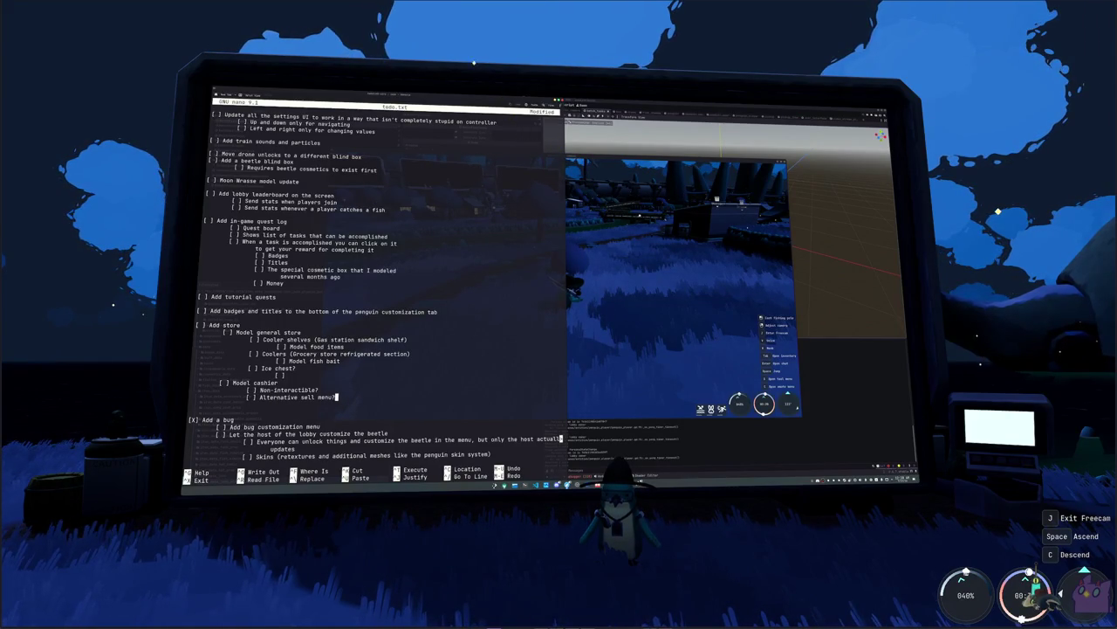
# - Remove the Non-interactible? line and start '[ ] Add fishing upgrade store' above Add a bug
pyautogui.press('BackSpace')
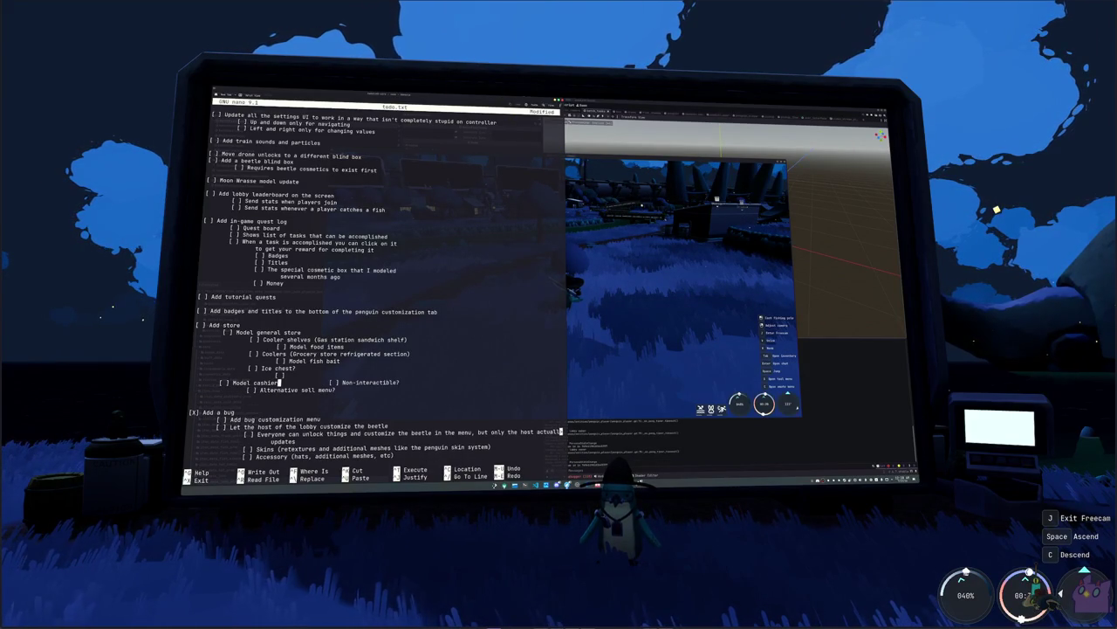
pyautogui.press('Delete')
pyautogui.press('Delete')
pyautogui.press('Delete')
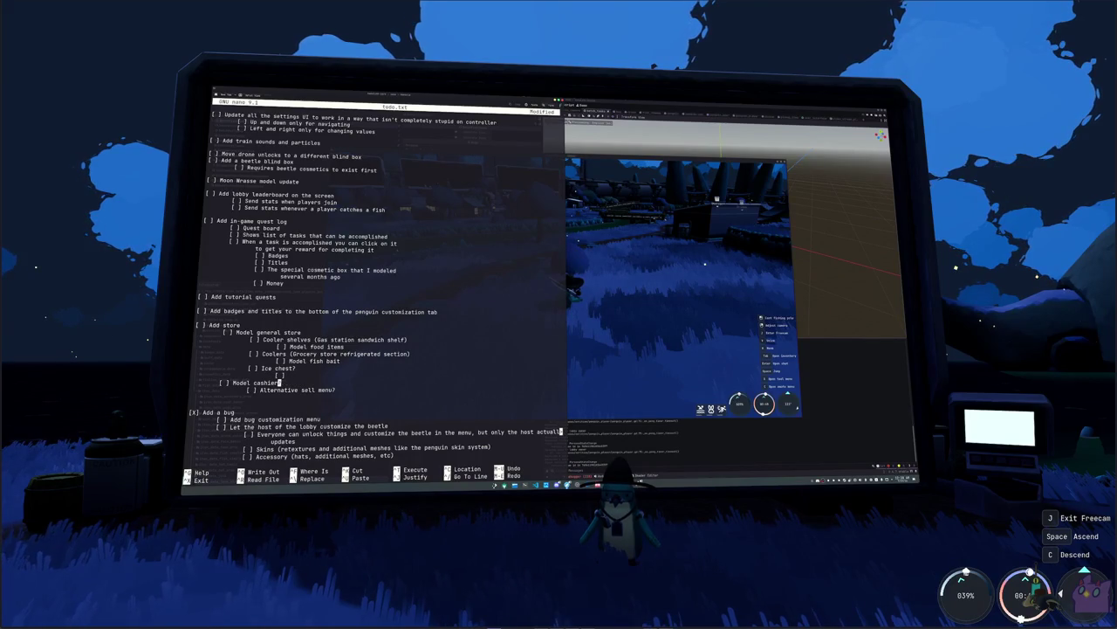
pyautogui.press('Left')
pyautogui.press('Return')
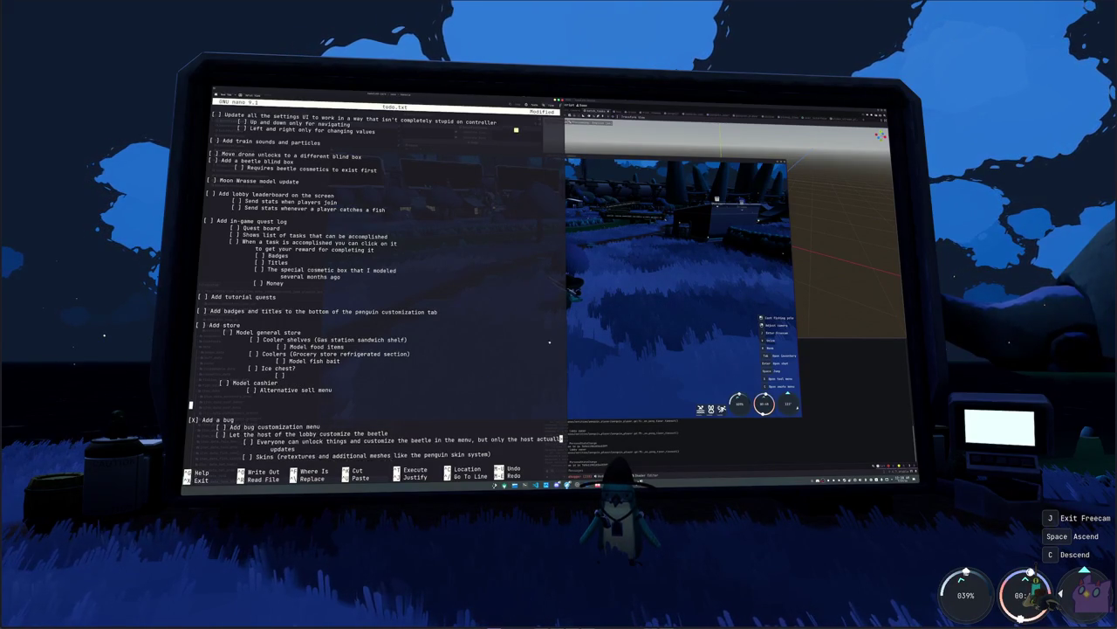
pyautogui.write('[ ] Add fishing upgrade store')
# - Add an indented 'Model pier' sub-task under the fishing upgrade store
pyautogui.press('Return')
pyautogui.press('Tab')
pyautogui.write('[ ] ')
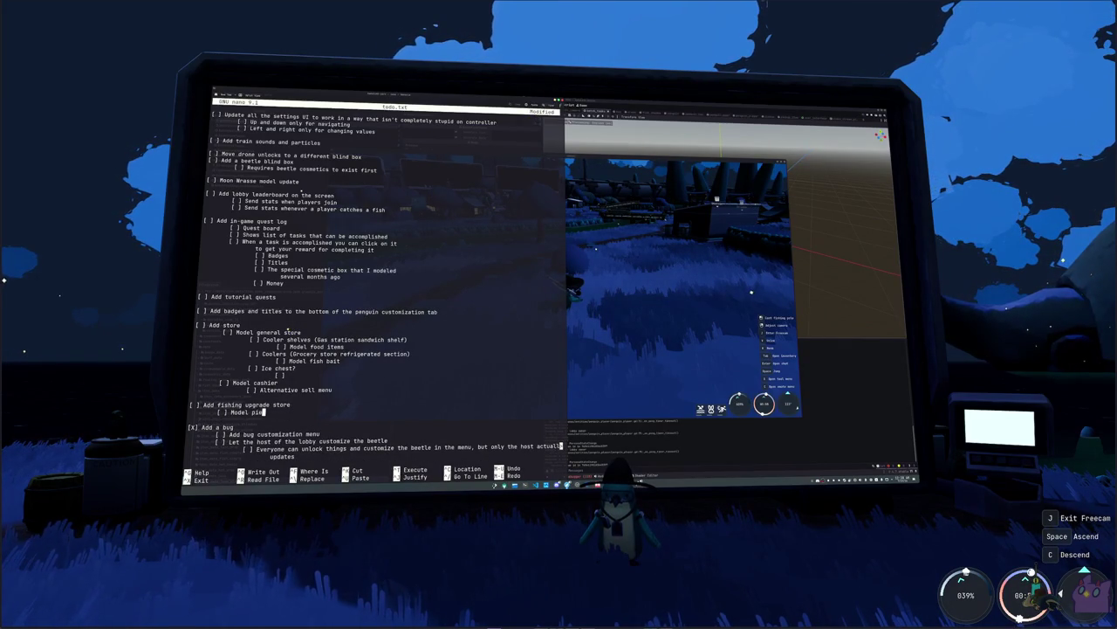
pyautogui.write('r')
pyautogui.press('Return')
pyautogui.write('[ ]')
pyautogui.press('BackSpace')
pyautogui.press('BackSpace')
pyautogui.write('[ ]')
pyautogui.press('BackSpace')
pyautogui.press('BackSpace')
pyautogui.press('BackSpace')
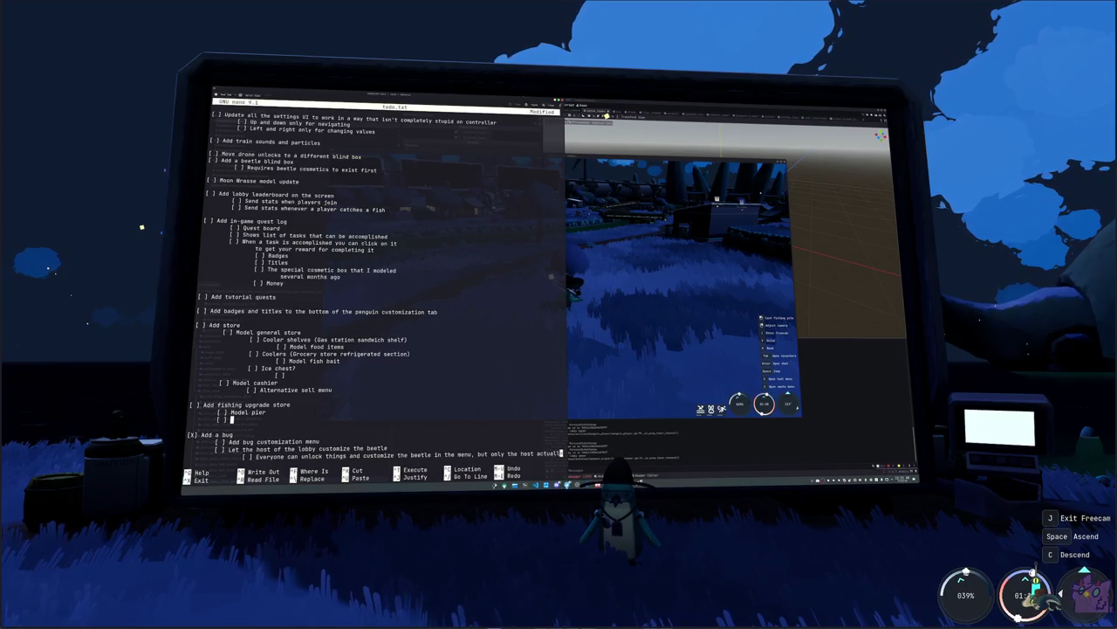
pyautogui.press('BackSpace')
pyautogui.press('BackSpace')
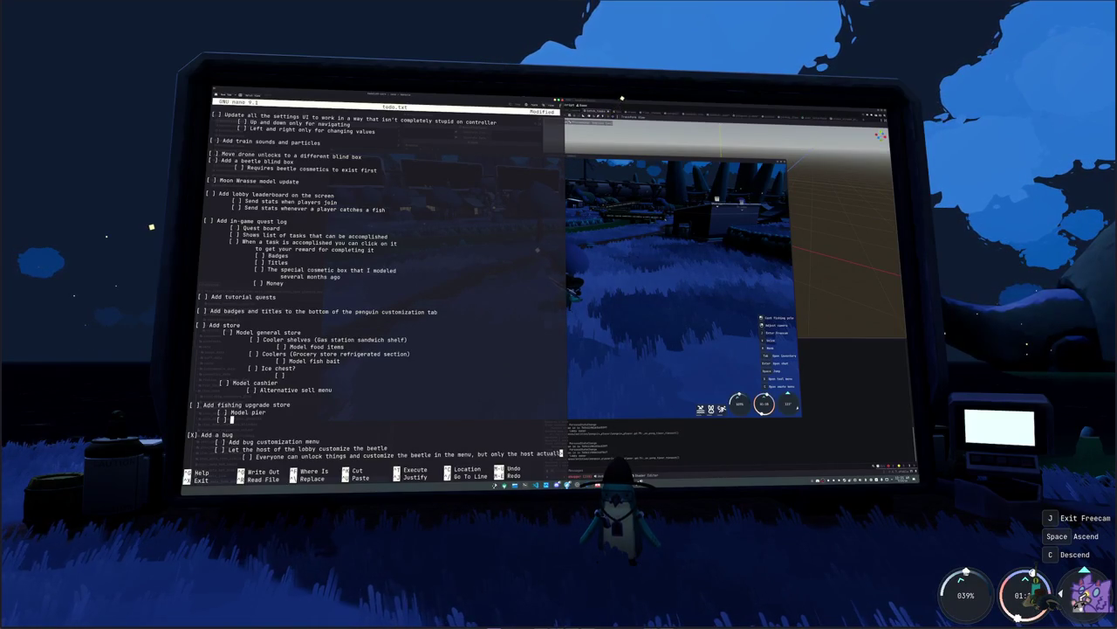
pyautogui.press('BackSpace')
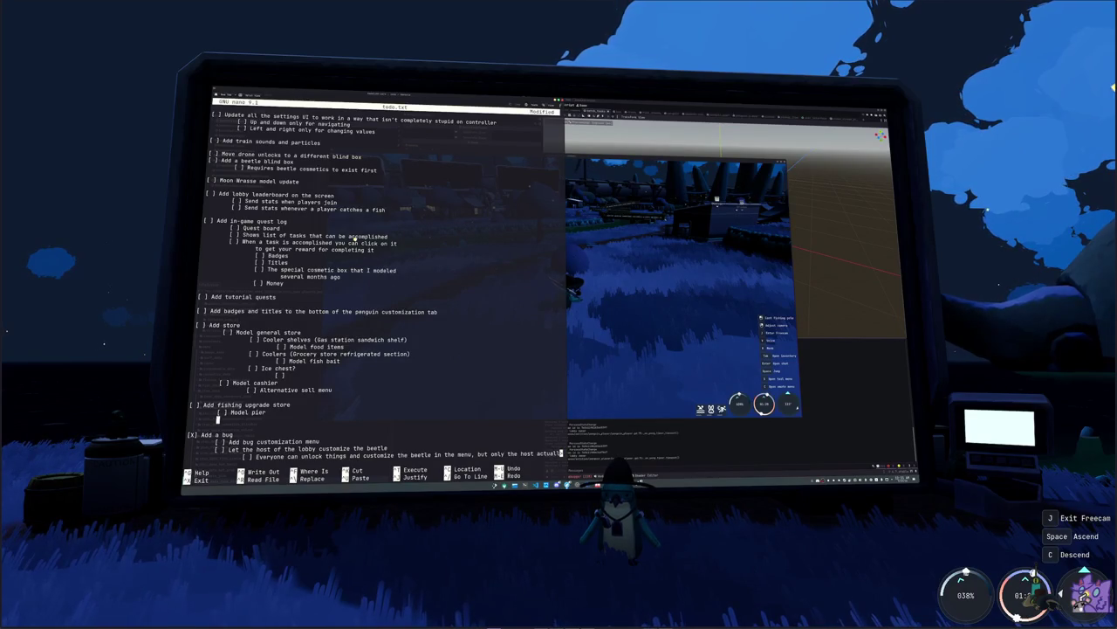
# - Add the 'Make fishers shack' sub-task, then begin a '[ ] Finish NPC routines' task
pyautogui.press('Tab')
pyautogui.write('[ ] ')
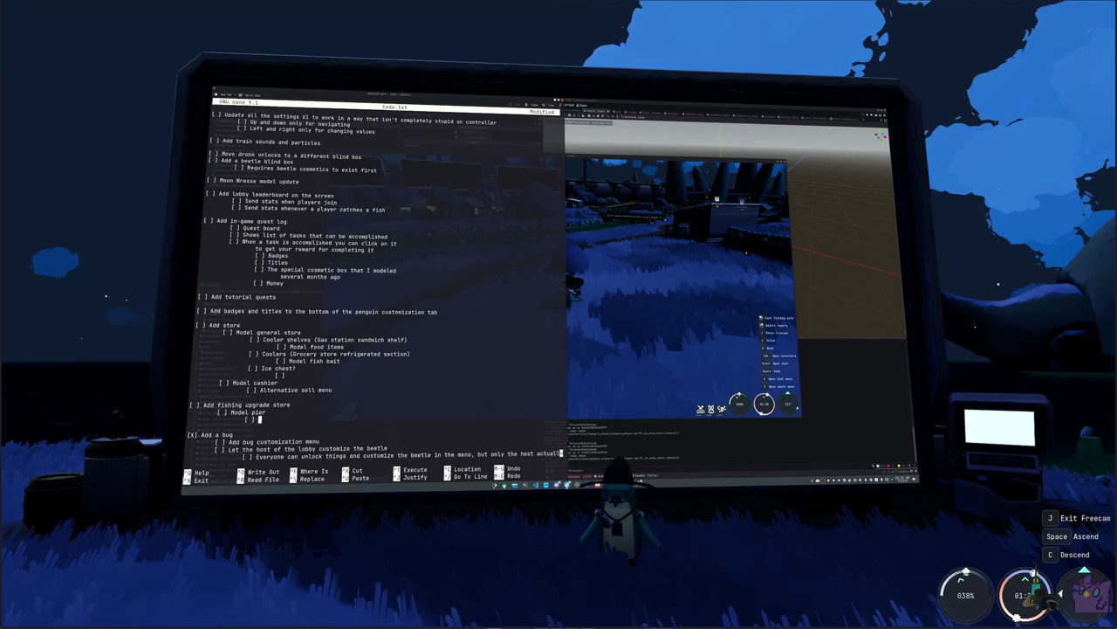
pyautogui.write('Add')
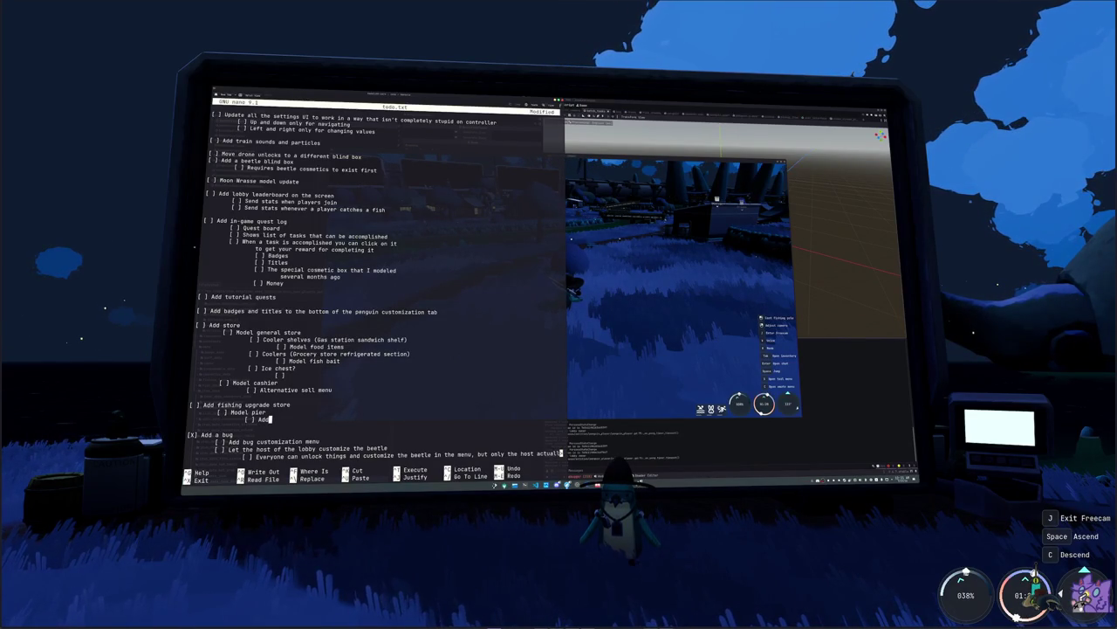
pyautogui.press('BackSpace')
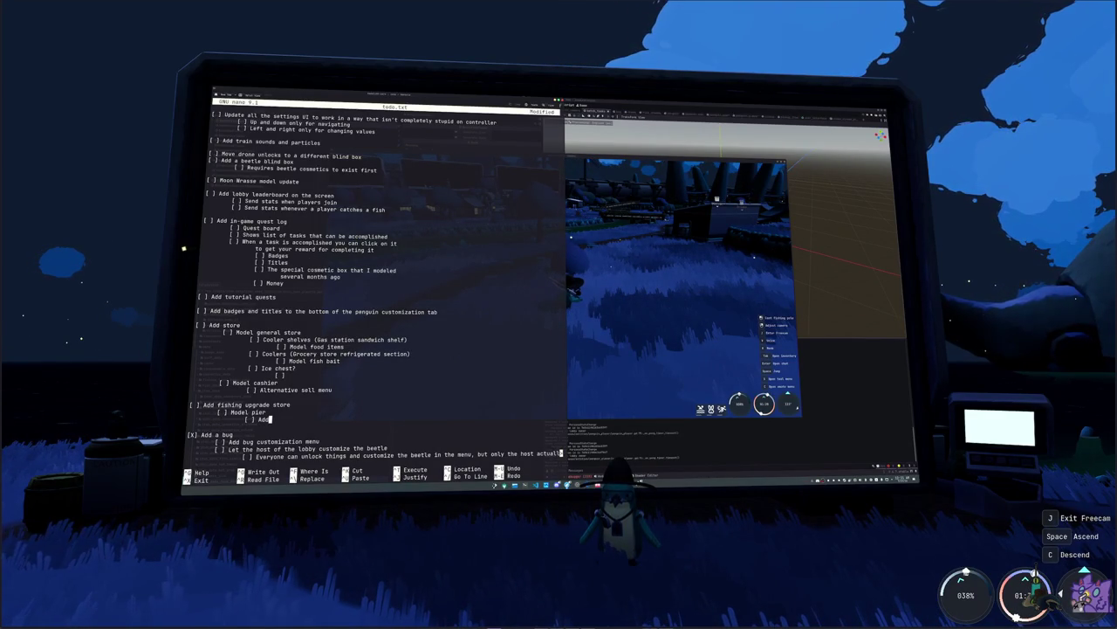
pyautogui.press('BackSpace')
pyautogui.press('BackSpace')
pyautogui.press('BackSpace')
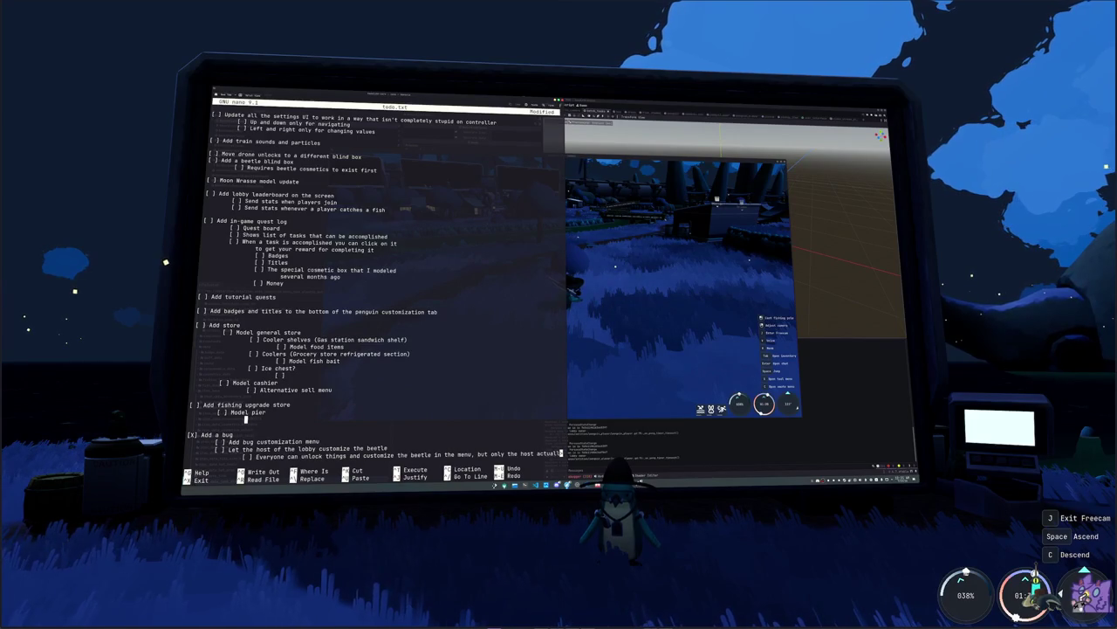
pyautogui.write('[ ] Make fishing shack?')
pyautogui.press('BackSpace')
pyautogui.press('BackSpace')
pyautogui.press('BackSpace')
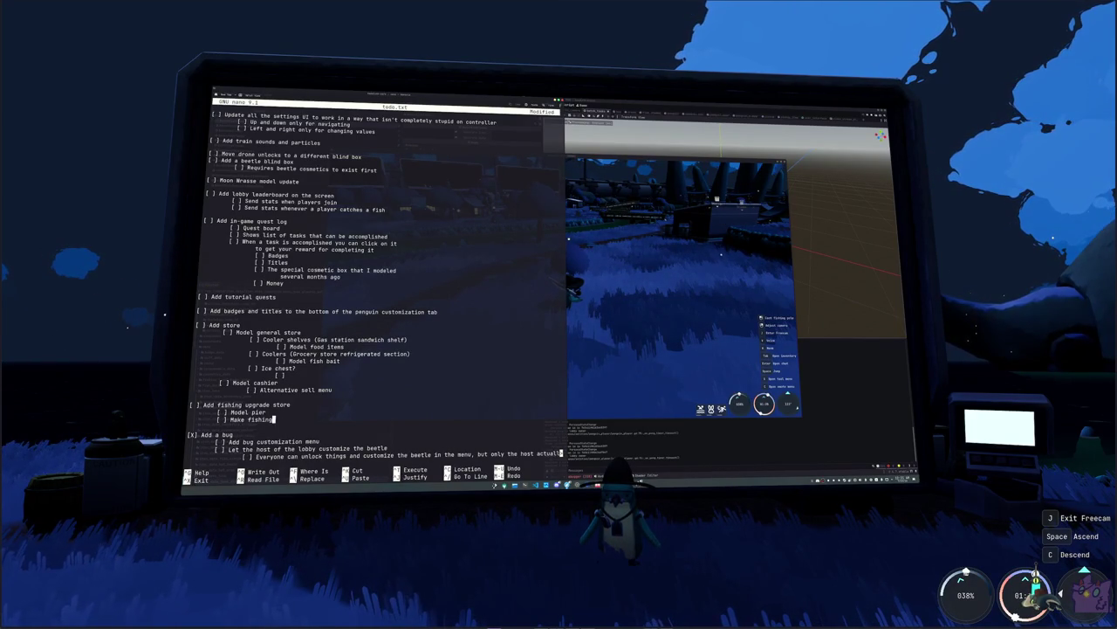
pyautogui.write('rs shack')
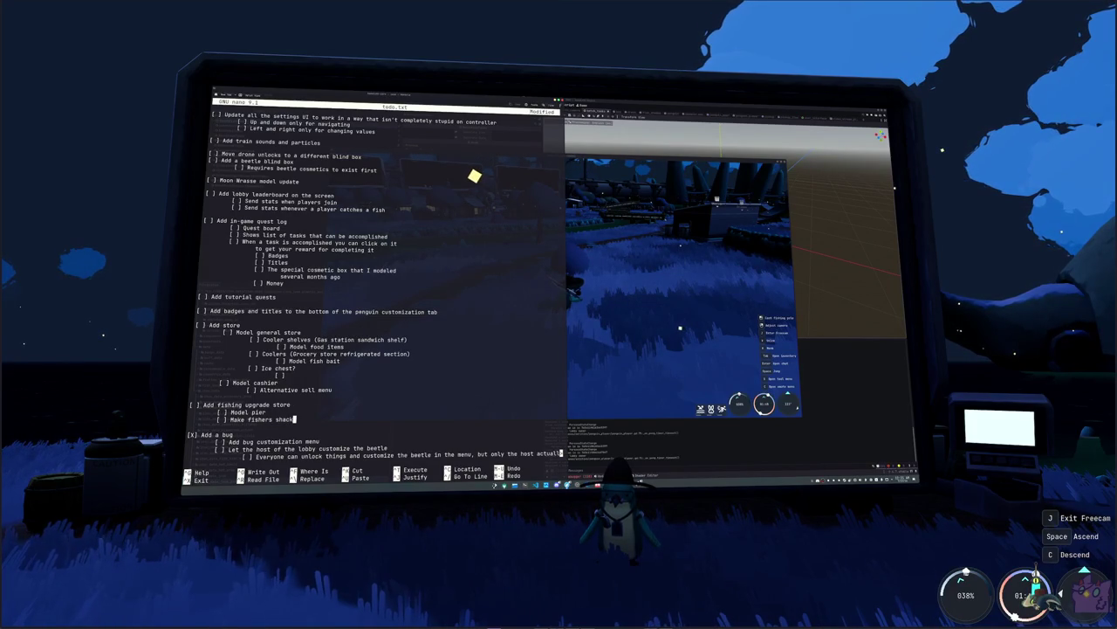
pyautogui.press('Return')
pyautogui.press('Return')
pyautogui.write('[ ] ')
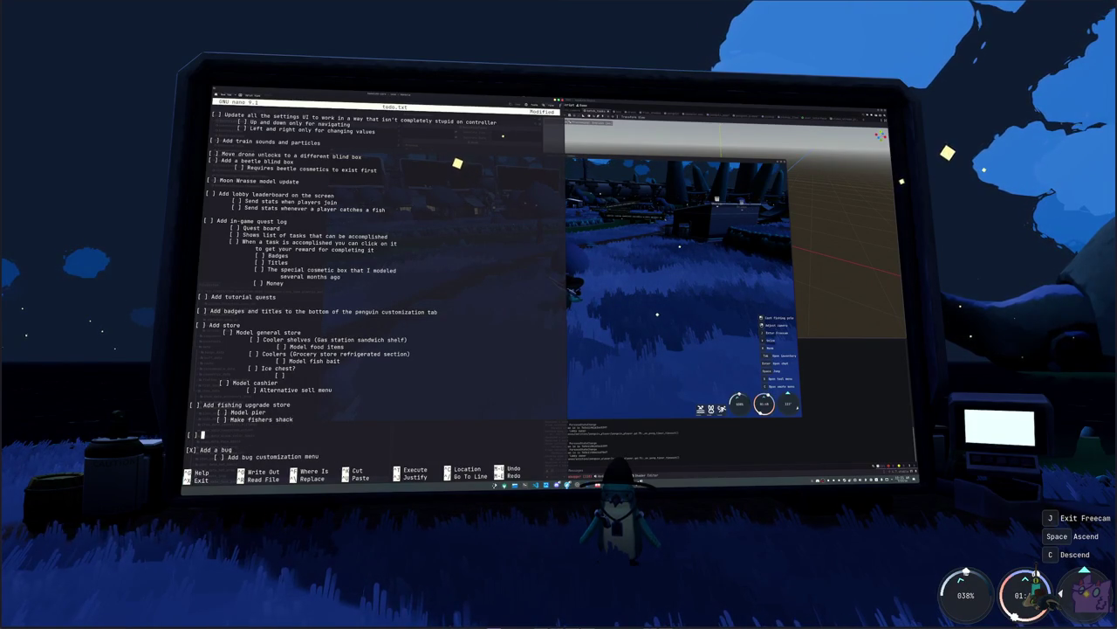
pyautogui.write('Finish NP')
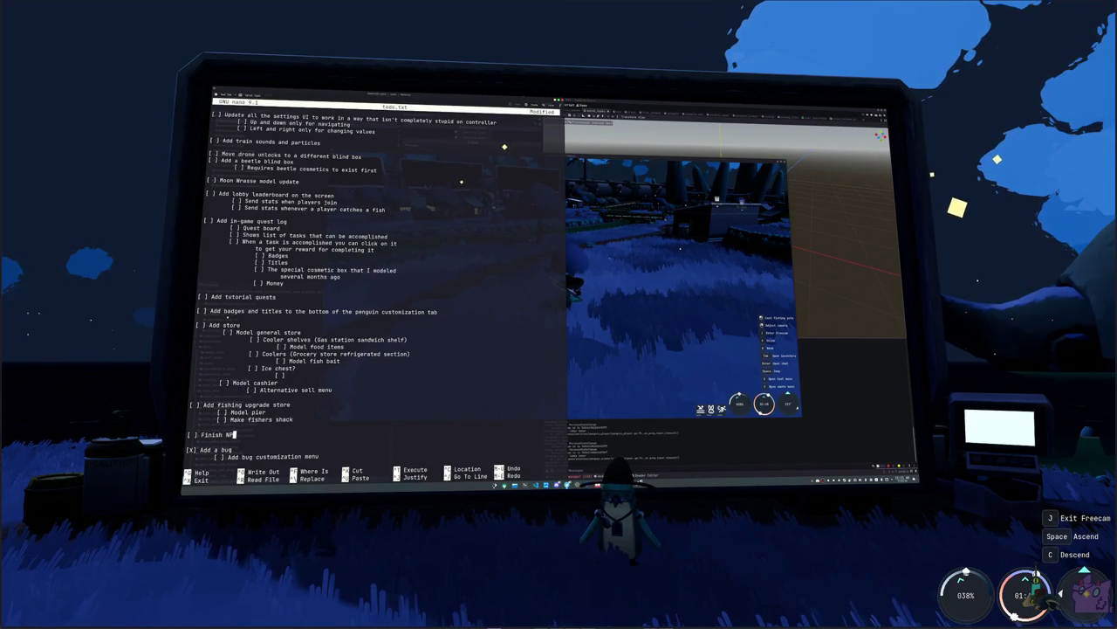
pyautogui.write('C routines')
# - Add indented '[ ] Add sleeping' and '[ ] Add dialogue interactions' subtasks under Finish NPC routines
pyautogui.press('Return')
pyautogui.press('Tab')
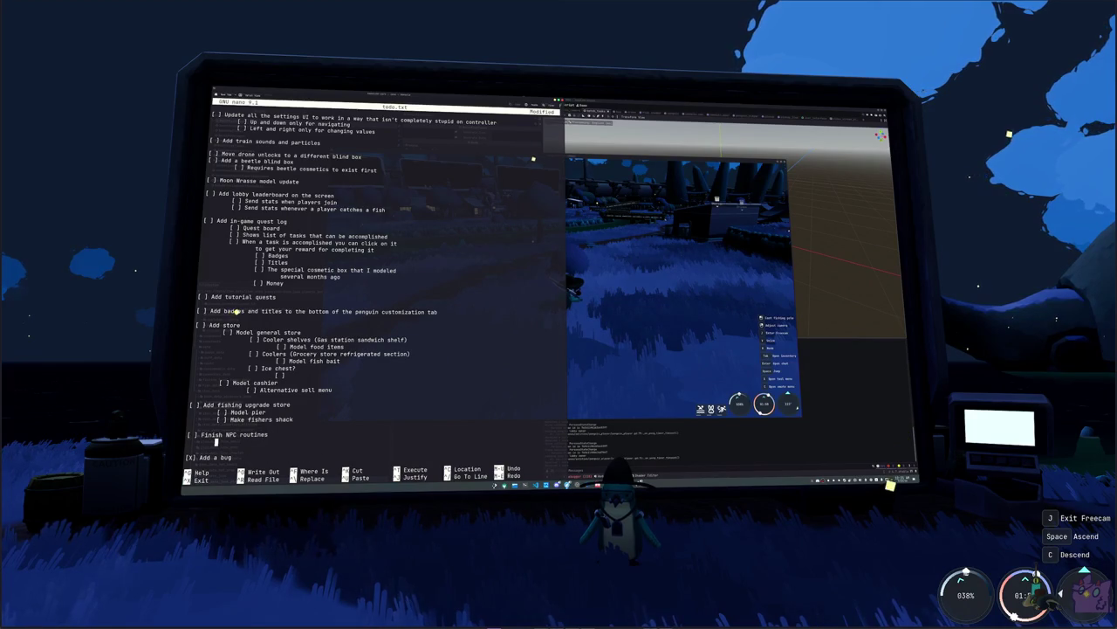
pyautogui.write('[ ]')
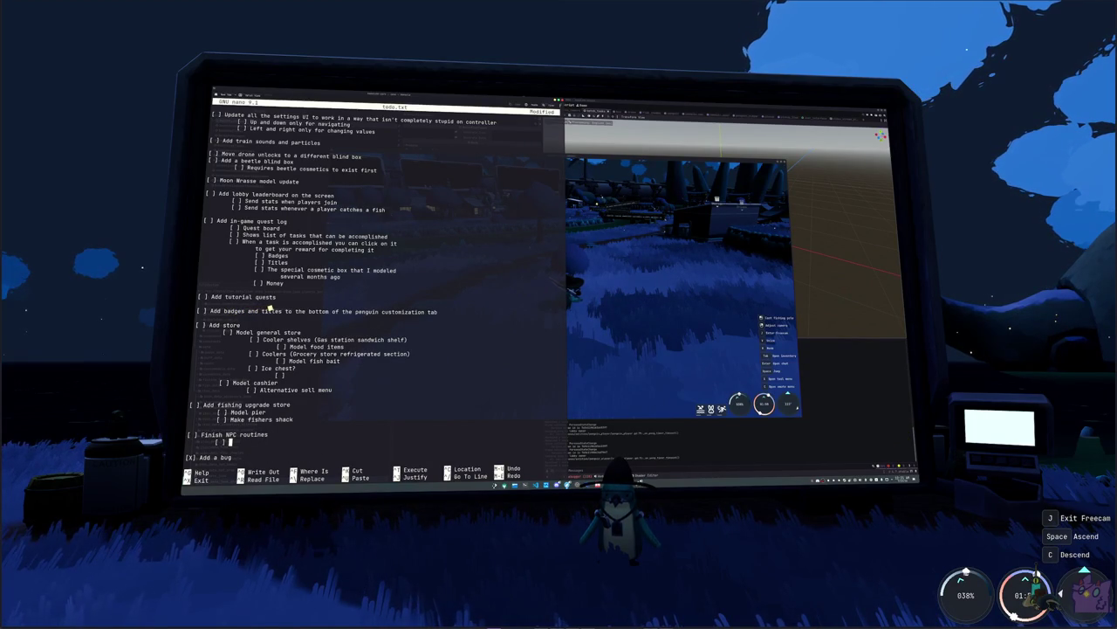
pyautogui.write(' Add sleeping')
pyautogui.press('Return')
pyautogui.press('Tab')
pyautogui.write('[ ] Add ')
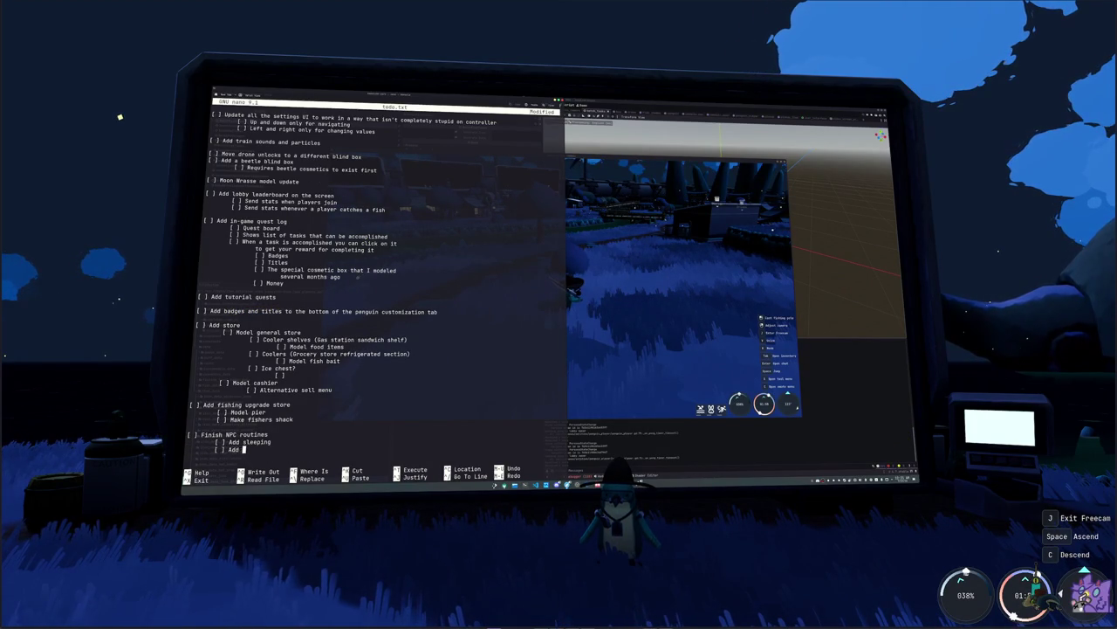
pyautogui.write('dialogue interactions')
pyautogui.press('Return')
pyautogui.write('[ ] Add a bug')
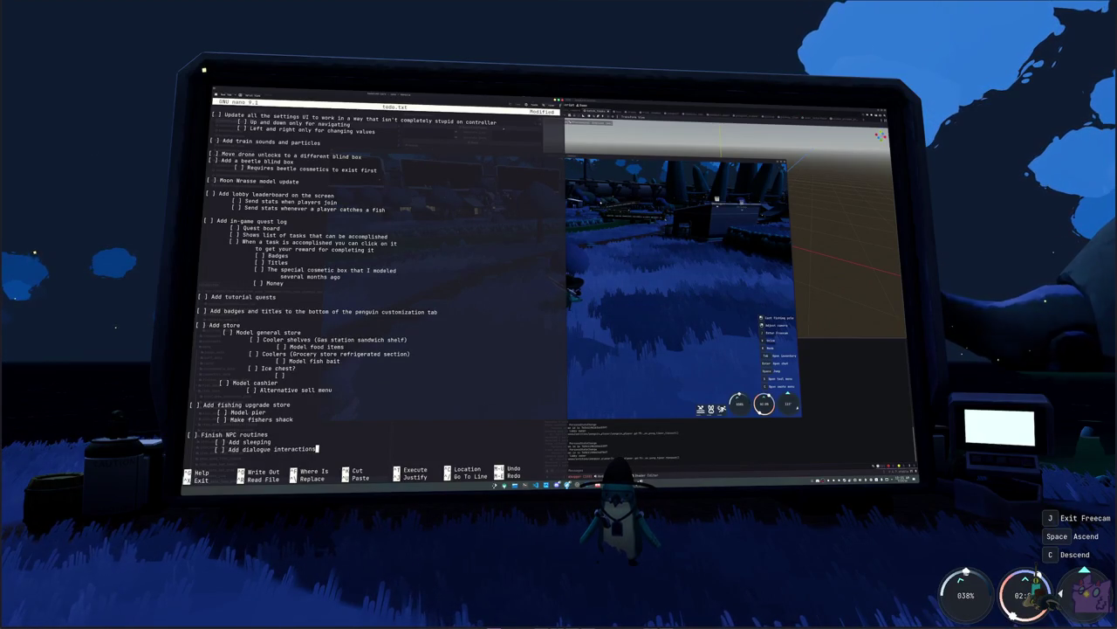
pyautogui.write('     [ ] Add bug customization menu     [ ] Let the host of the lobby customize the beetle         [ ] Everyone can unlock things and customize the beetle in the menu, but only the host actually updates         [ ] Skins (retextures and additional meshes like the penguin skin system)         [ ] Accessory (hats, additional meshes, etc)  [ ] Add achievements for petting bug     [ ] Add bug pet stat     [ ] Set it on steam     [ ] Add achievements to steam works')
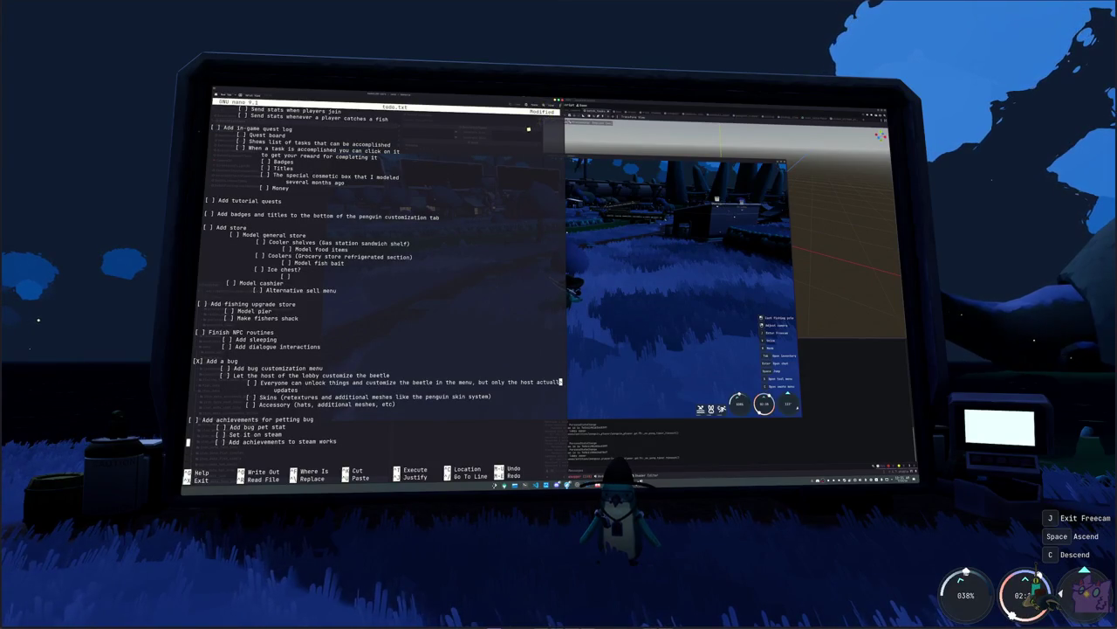
# - Add an 'Add unstuck button' task at the list's end and discard a half-typed teleporter line
pyautogui.click(188, 419)
pyautogui.click(188, 455)
pyautogui.write('[ ] ')
pyautogui.write('Fo')
pyautogui.write('Add u')
pyautogui.write('nstuck button')
pyautogui.press('Return')
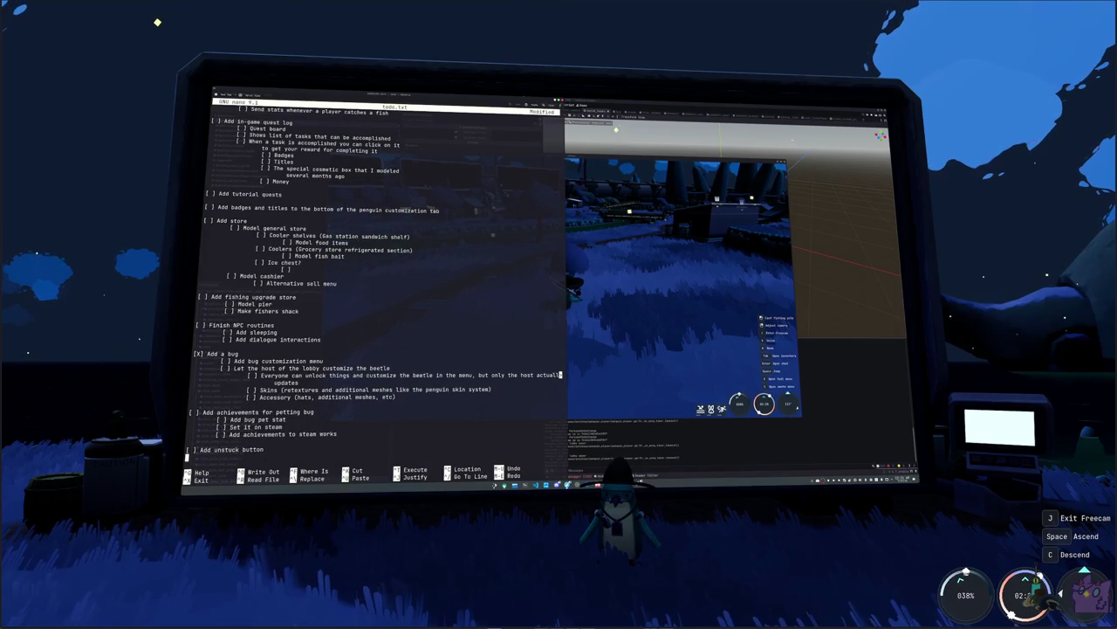
pyautogui.write('[ ] Add')
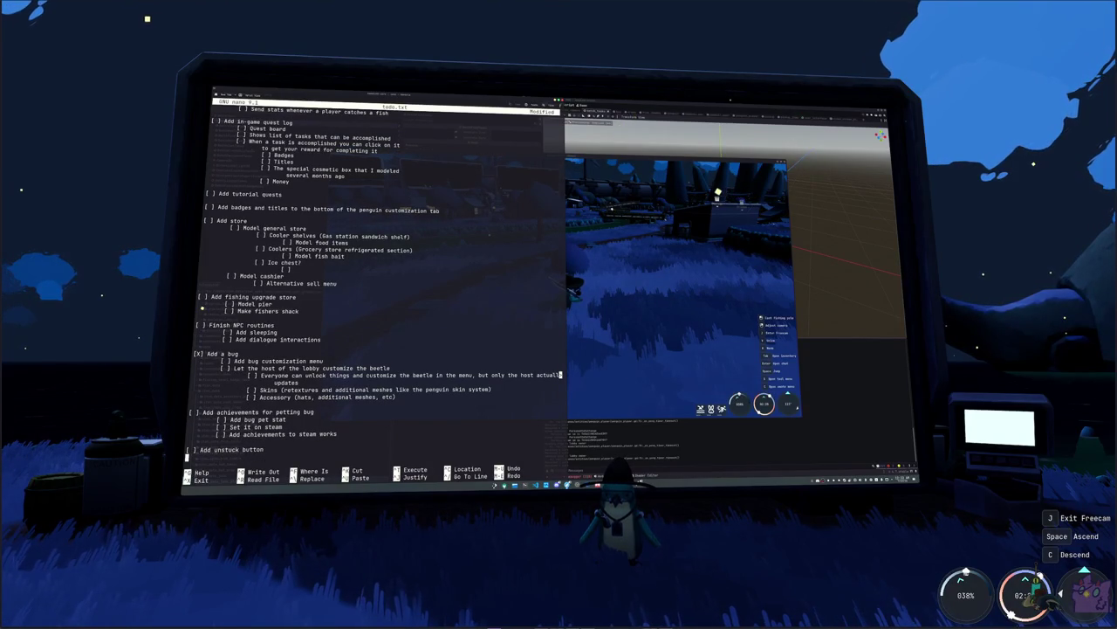
pyautogui.press('Return')
pyautogui.write('Add teleporter functionality')
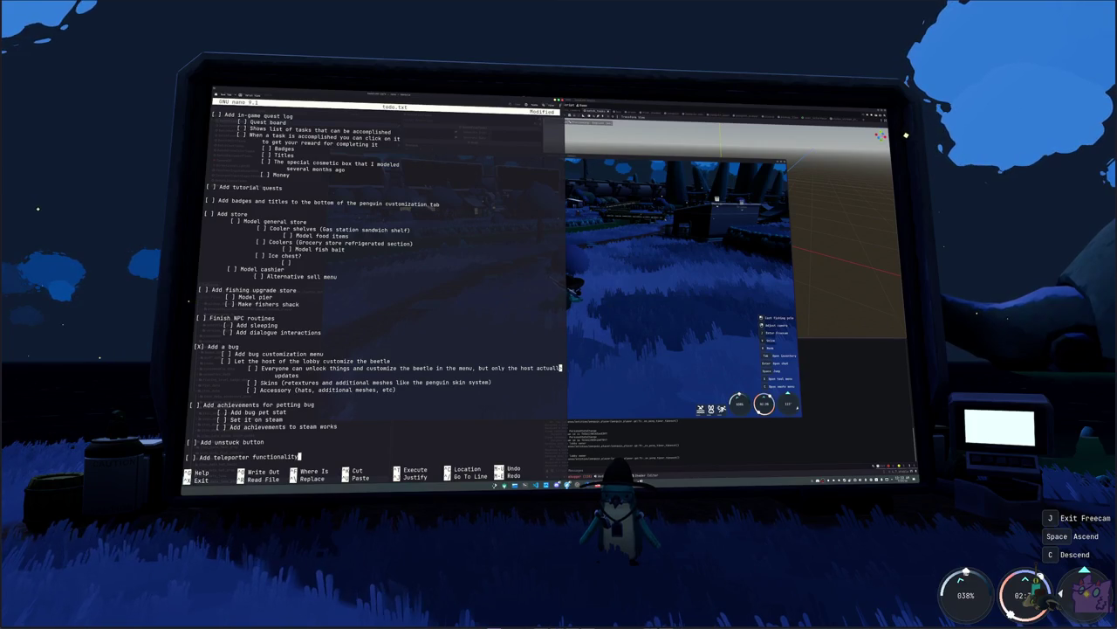
pyautogui.hotkey('ctrl', 'k')
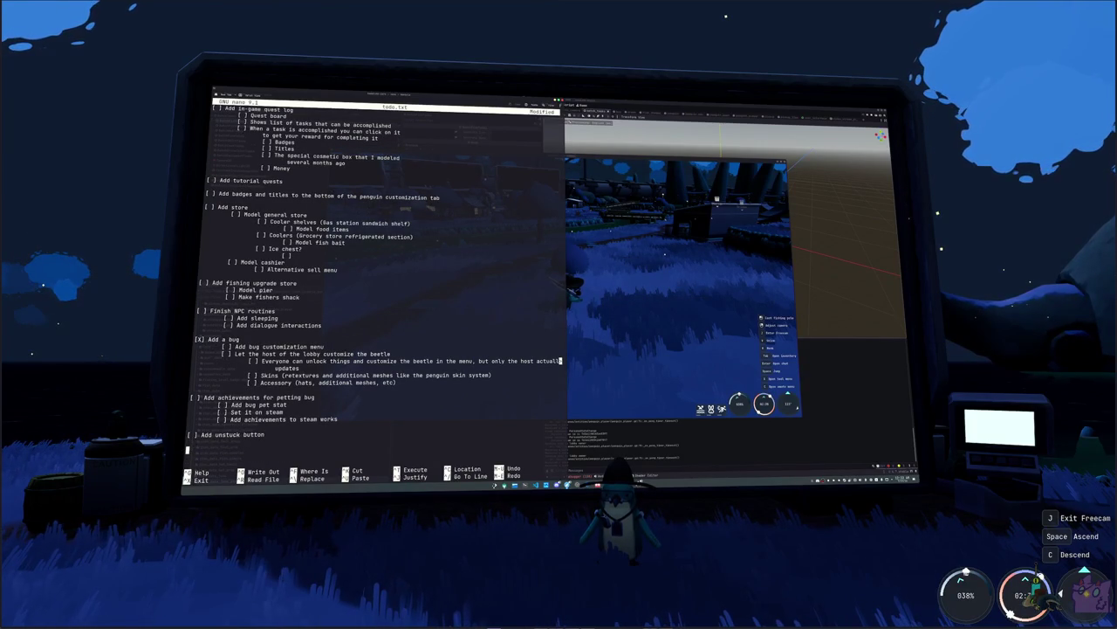
pyautogui.hotkey('ctrl', 'r')
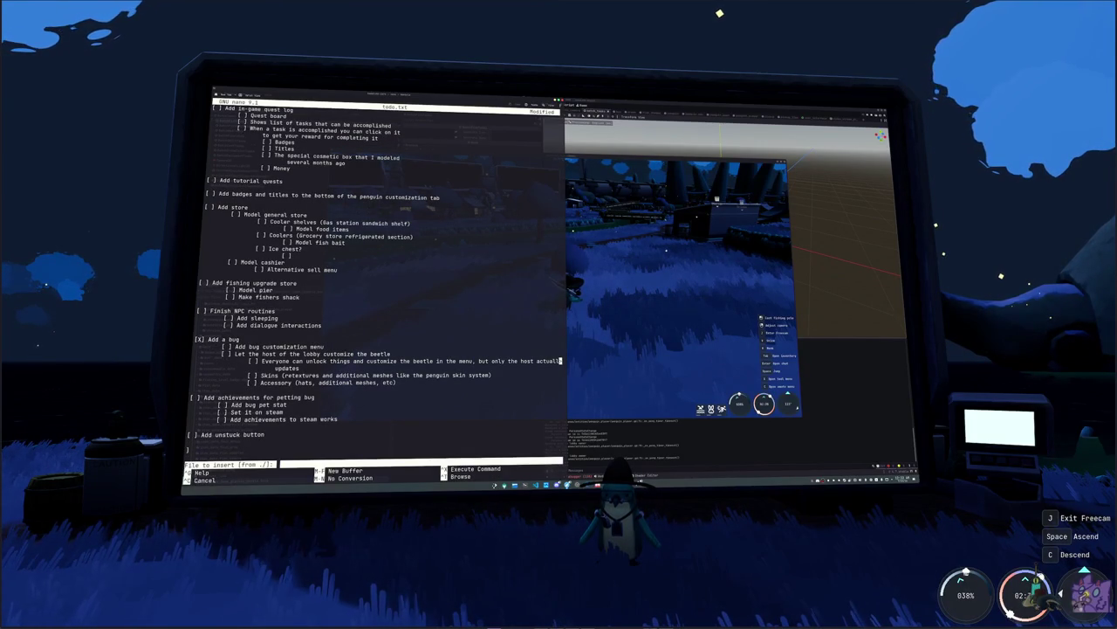
pyautogui.hotkey('ctrl', 'c')
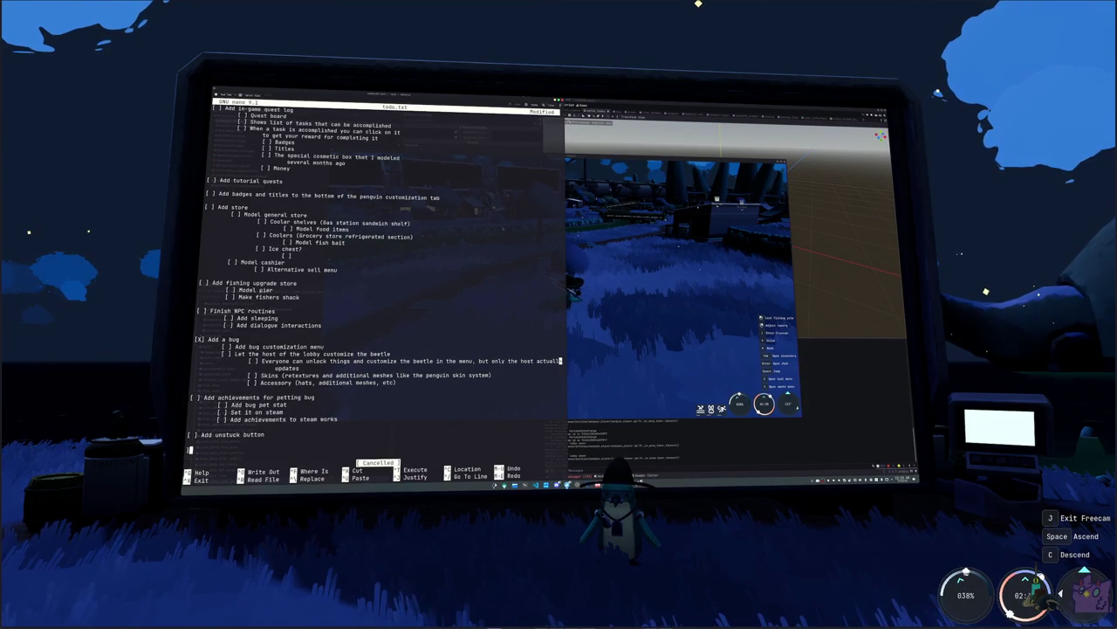
# - Add 'Model arcade ship' and 'Add teleporter functionality' tasks, leaving room after the unstuck button task
pyautogui.write('[ ] ')
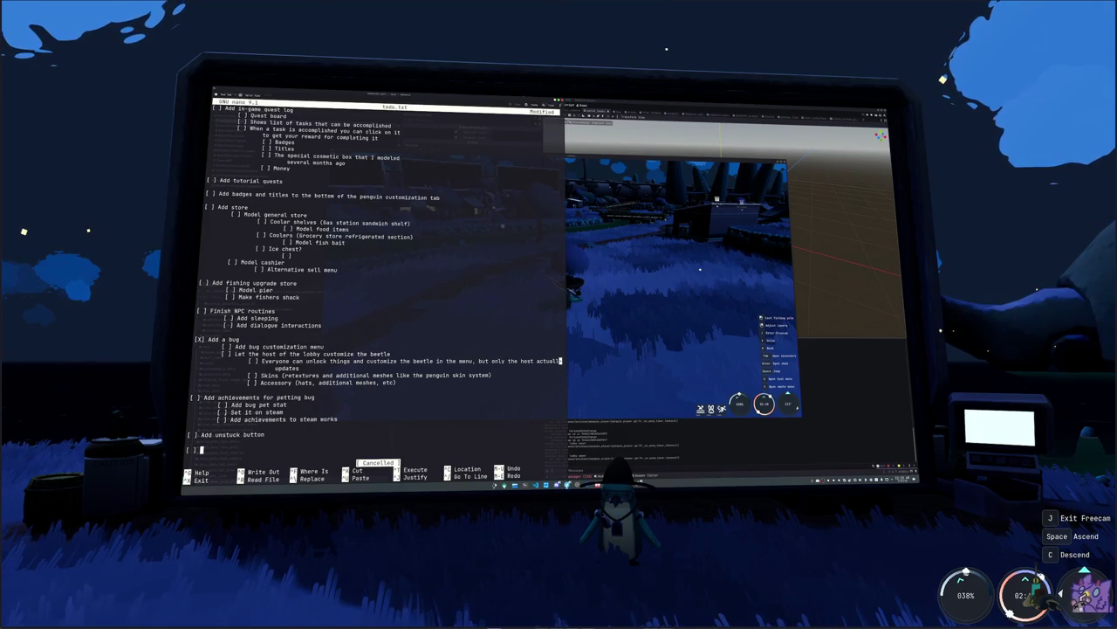
pyautogui.write('Model ')
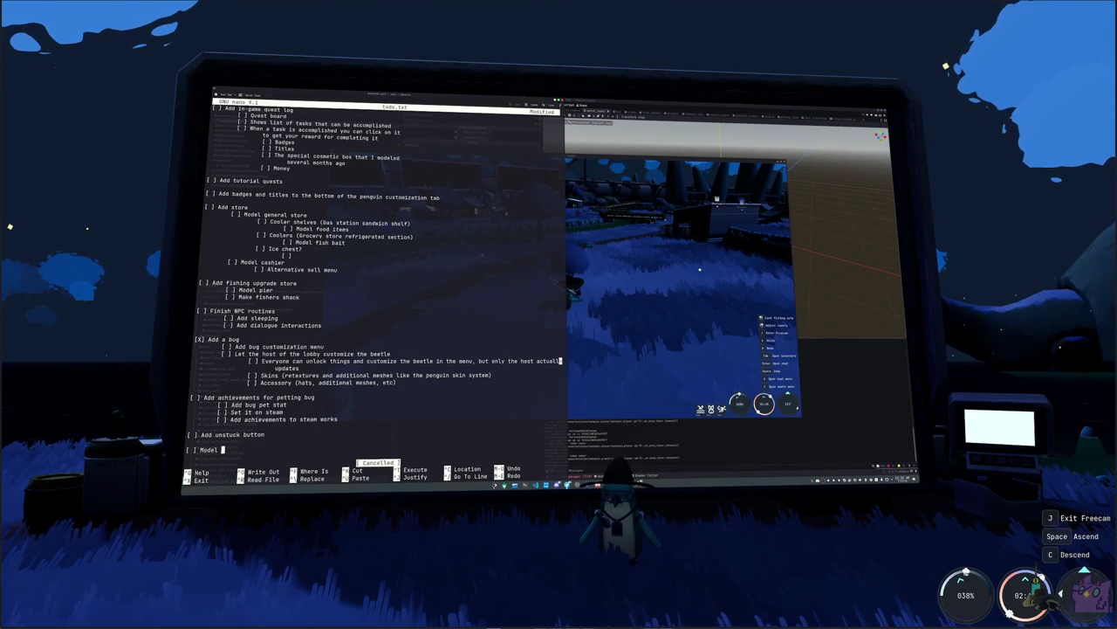
pyautogui.write('arcade ship')
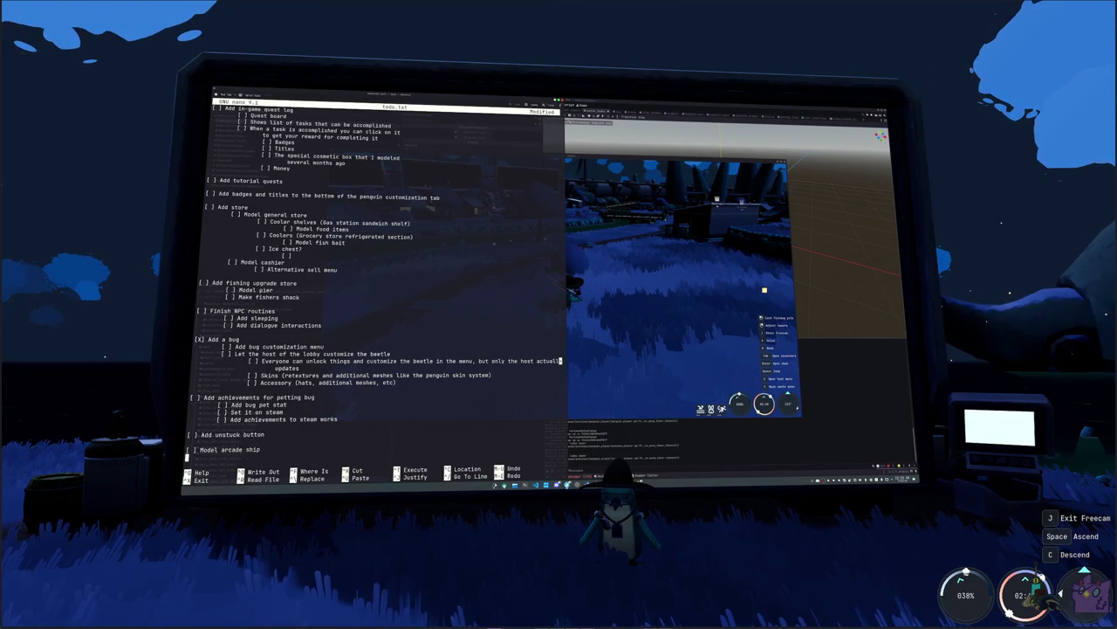
pyautogui.press('Return')
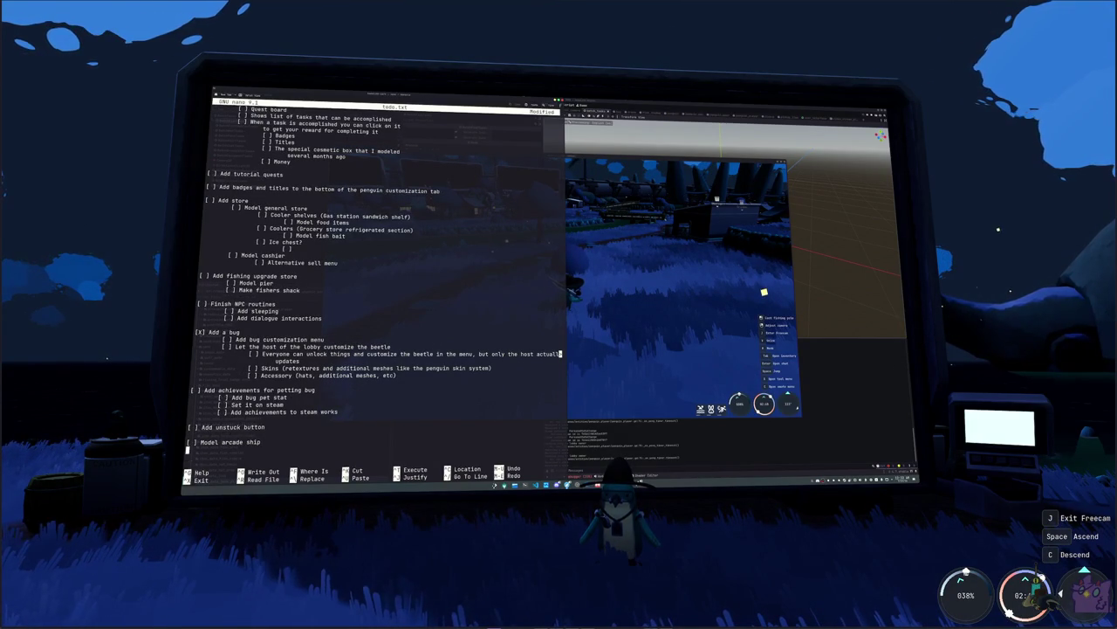
pyautogui.write('[ ] Add teleporter functionality')
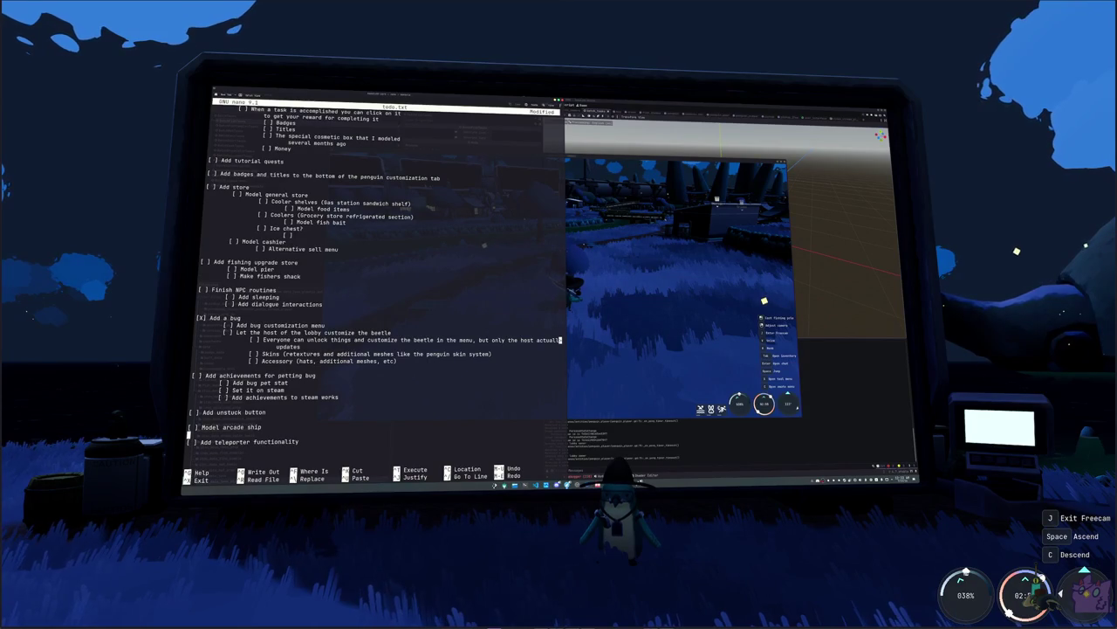
pyautogui.press('Up')
pyautogui.press('Up')
pyautogui.press('Up')
pyautogui.press('Up')
pyautogui.press('Up')
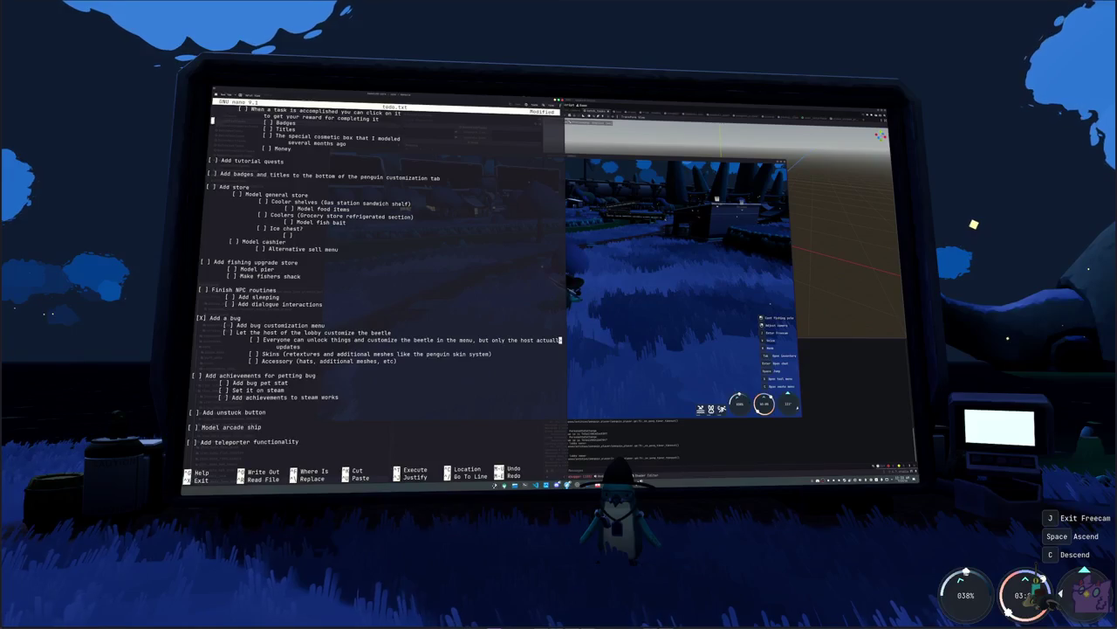
pyautogui.scroll(3, 375, 288)
pyautogui.scroll(3, 375, 288)
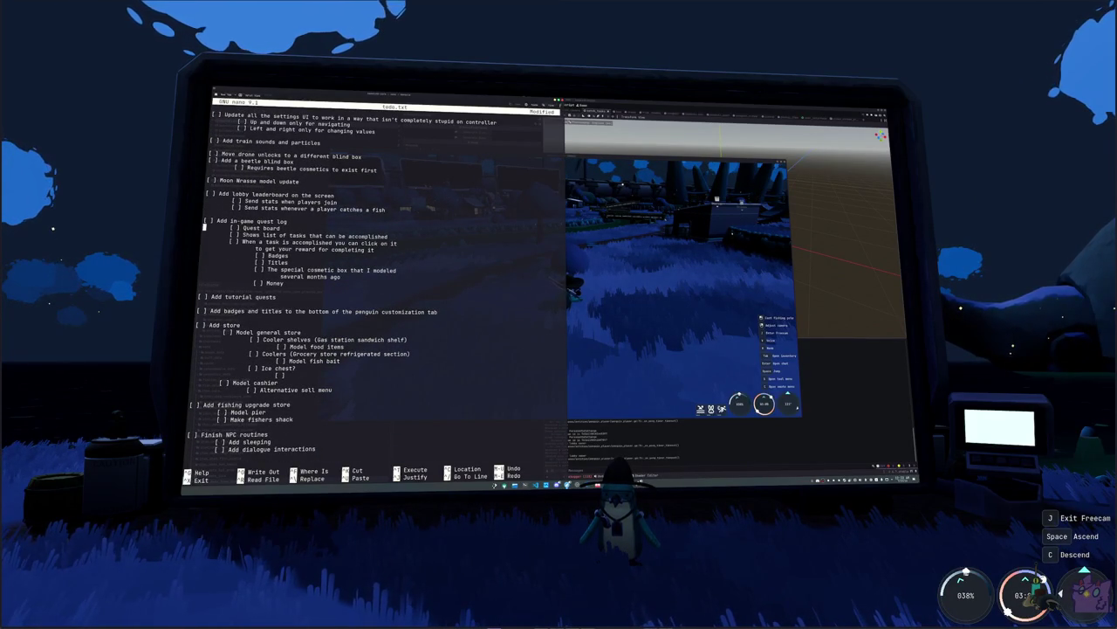
pyautogui.click(197, 320)
pyautogui.scroll(-3, 375, 288)
pyautogui.scroll(-3, 375, 288)
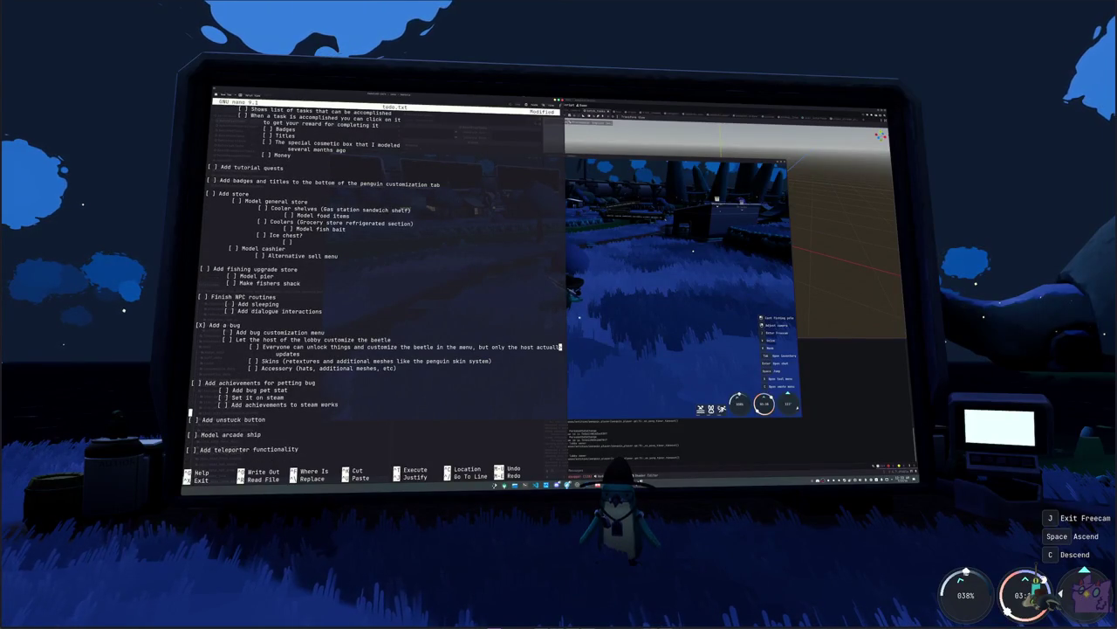
pyautogui.press('Return')
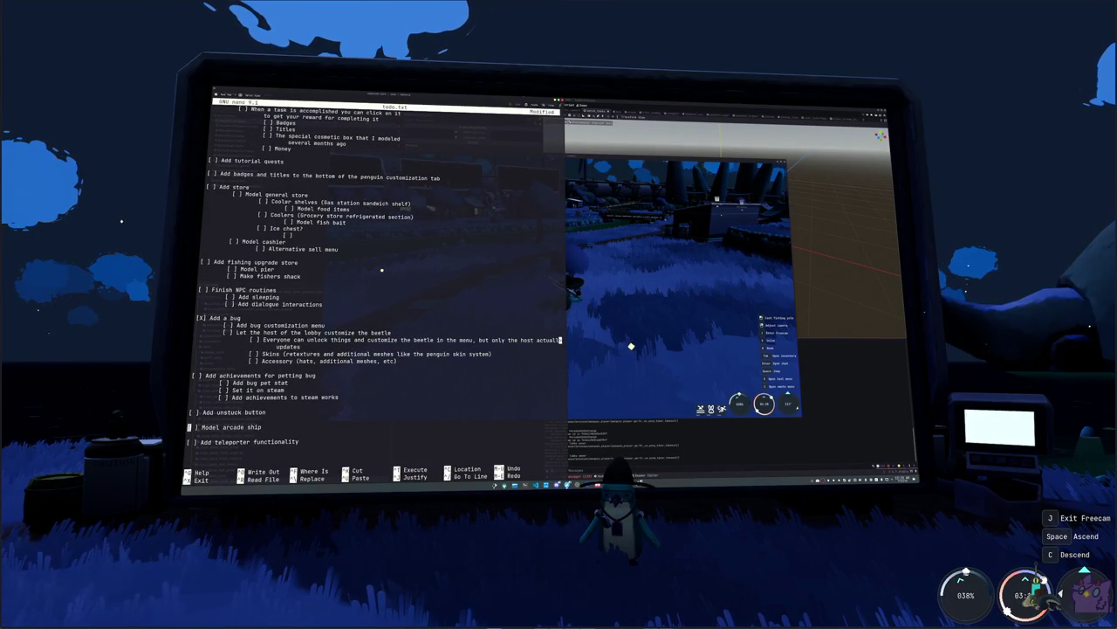
pyautogui.press('Up')
pyautogui.press('Up')
pyautogui.press('Up')
pyautogui.press('Return')
pyautogui.press('Return')
pyautogui.press('Up')
# - Add bug-catching subtasks: small flying bugs, the bug net, penguin states and a 'Let players catch bugs' item
pyautogui.write('[ ')
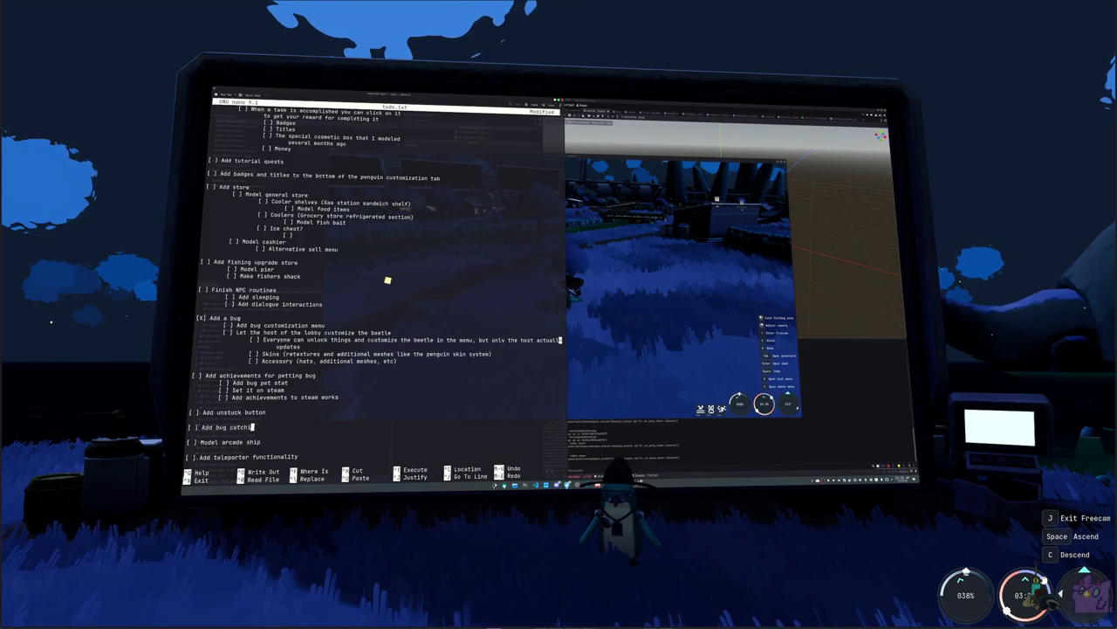
pyautogui.write('ng')
pyautogui.press('Return')
pyautogui.press('Tab')
pyautogui.write('[ ] ')
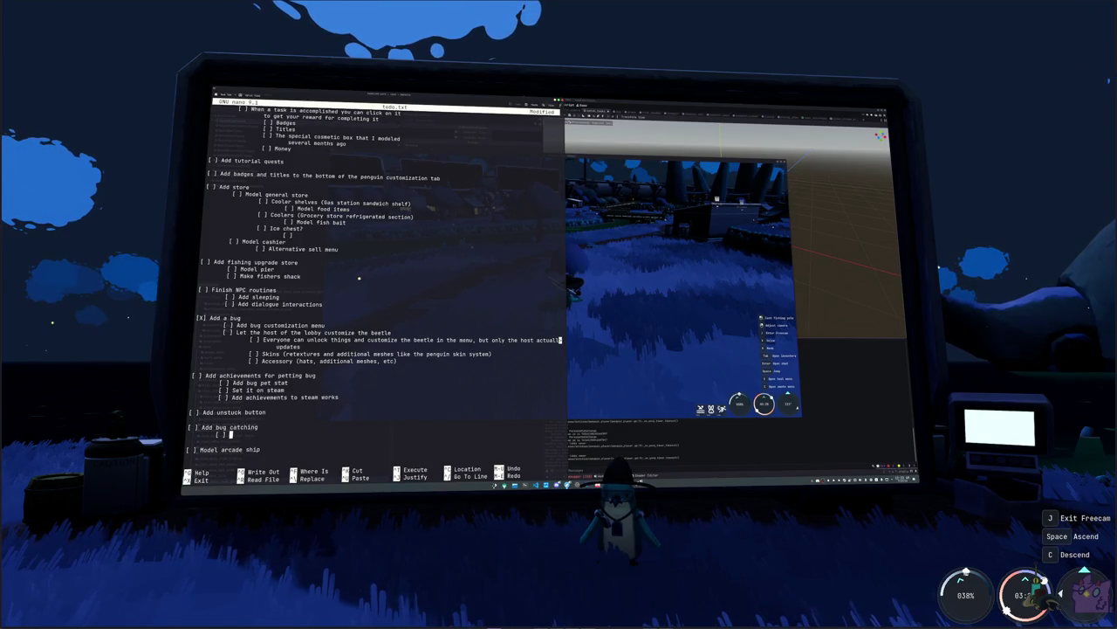
pyautogui.write('Model some sm')
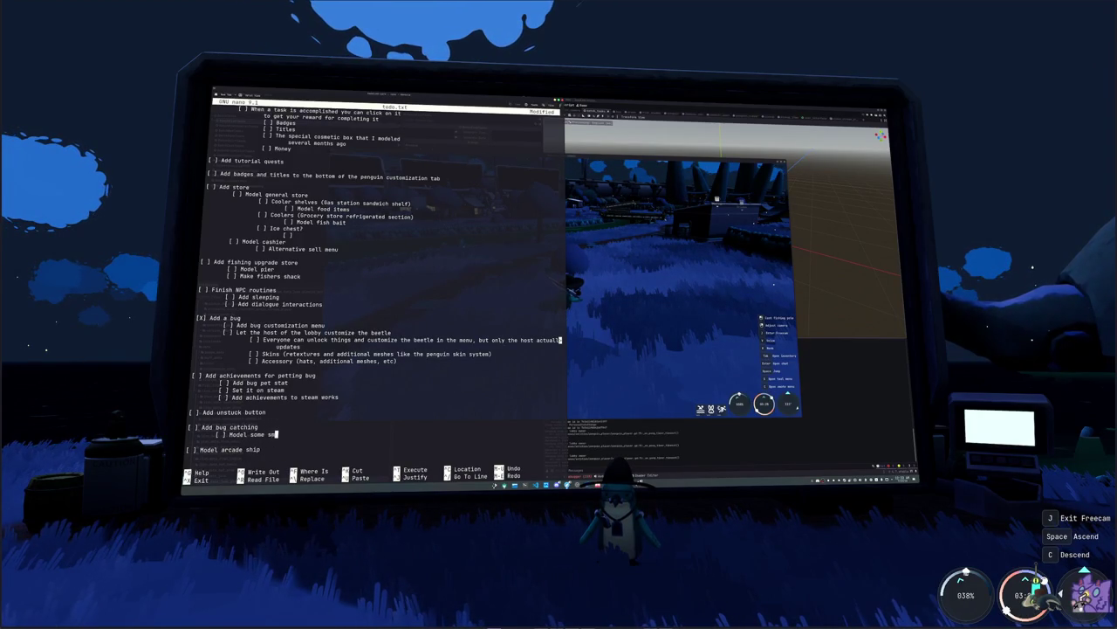
pyautogui.write('all flying bugs')
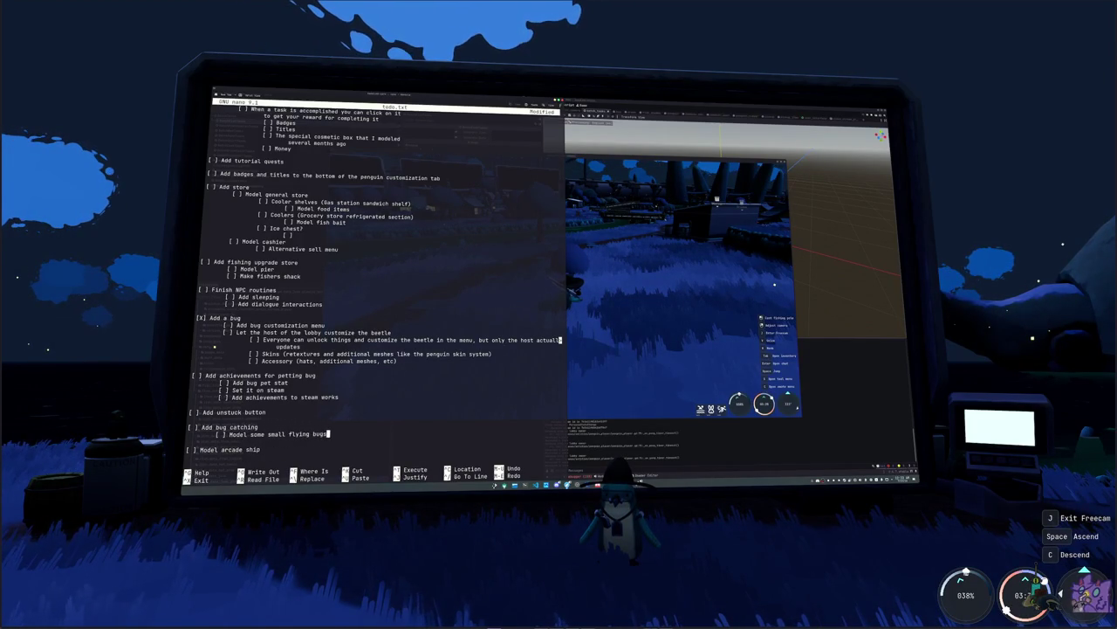
pyautogui.press('Return')
pyautogui.write('[ ] A')
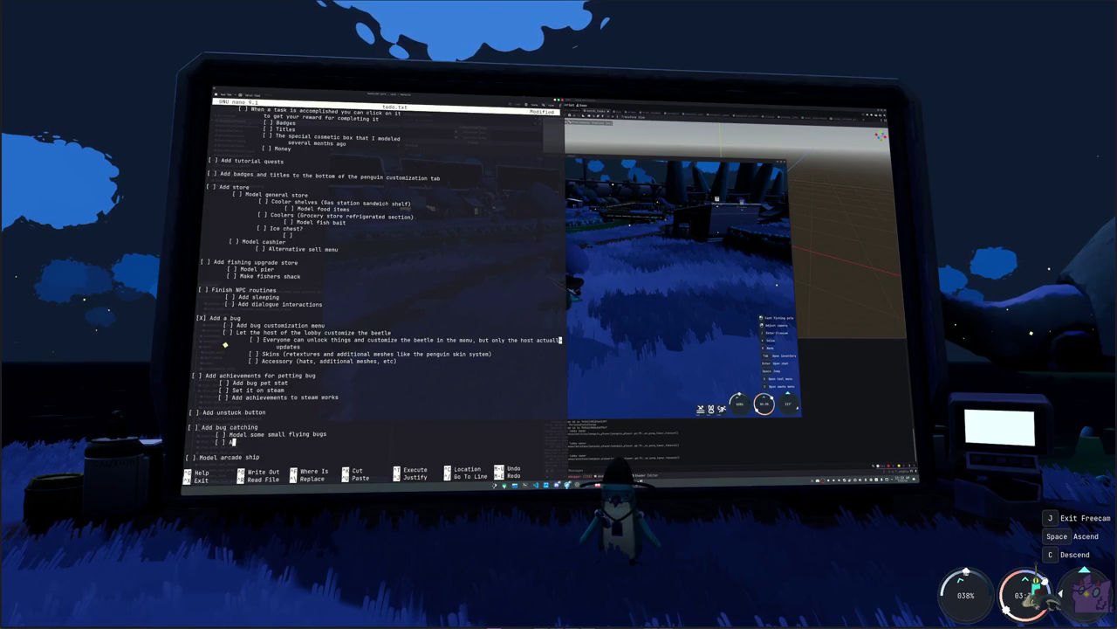
pyautogui.press('BackSpace')
pyautogui.press('BackSpace')
pyautogui.press('BackSpace')
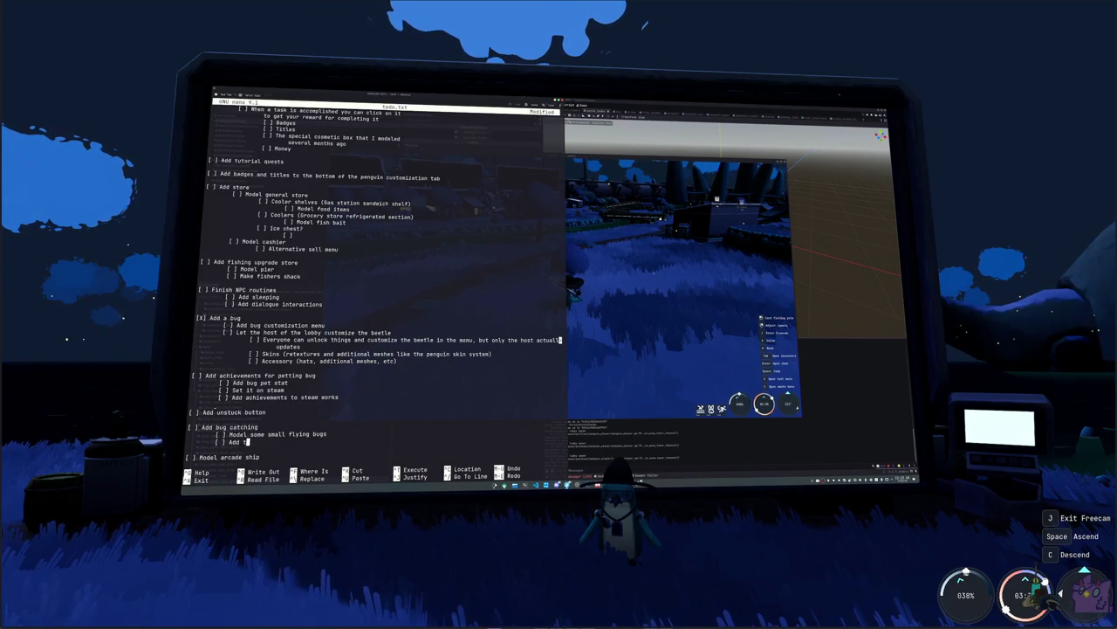
pyautogui.write('he bug net')
pyautogui.press('Return')
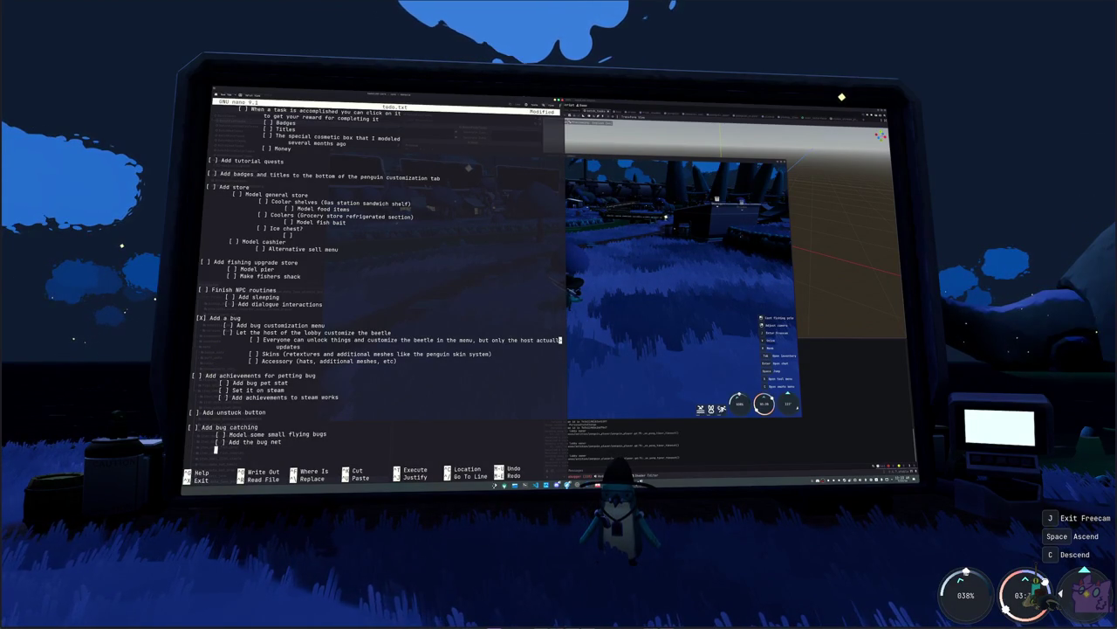
pyautogui.write('[ ] ')
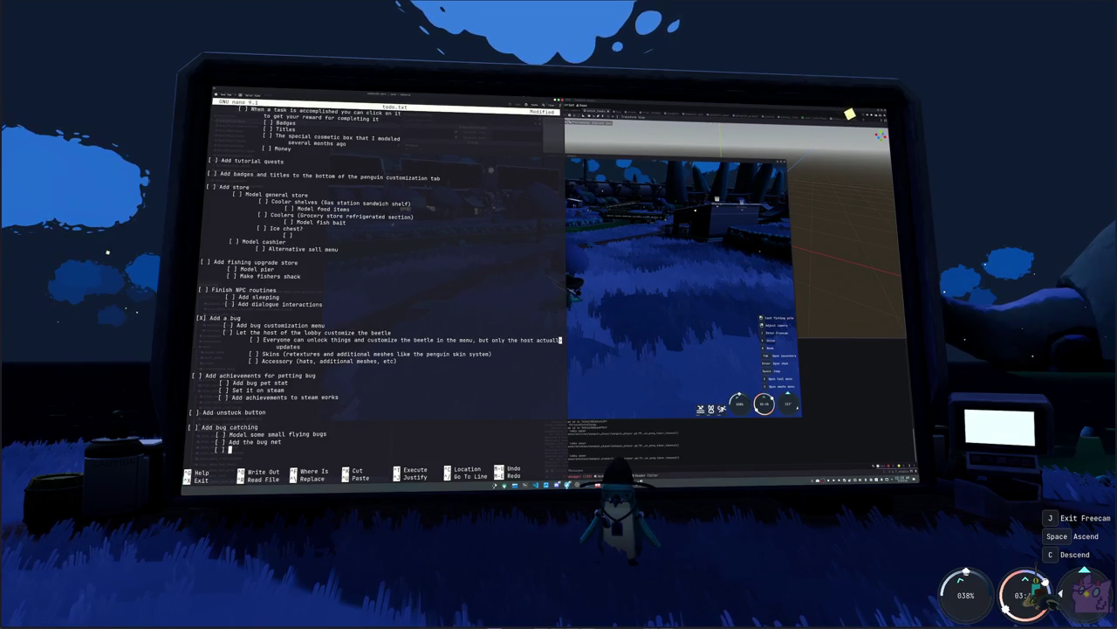
pyautogui.write('Add the bug ')
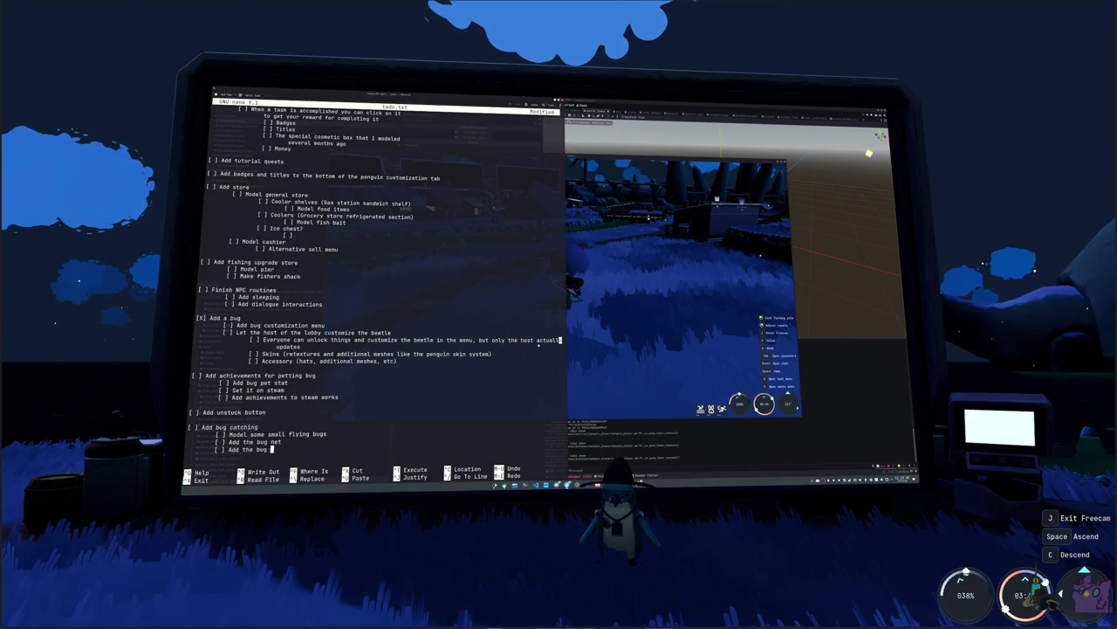
pyautogui.write('catching penguin states')
pyautogui.press('Return')
pyautogui.write('[ ] S')
pyautogui.press('BackSpace')
pyautogui.write('Let players catch bugs')
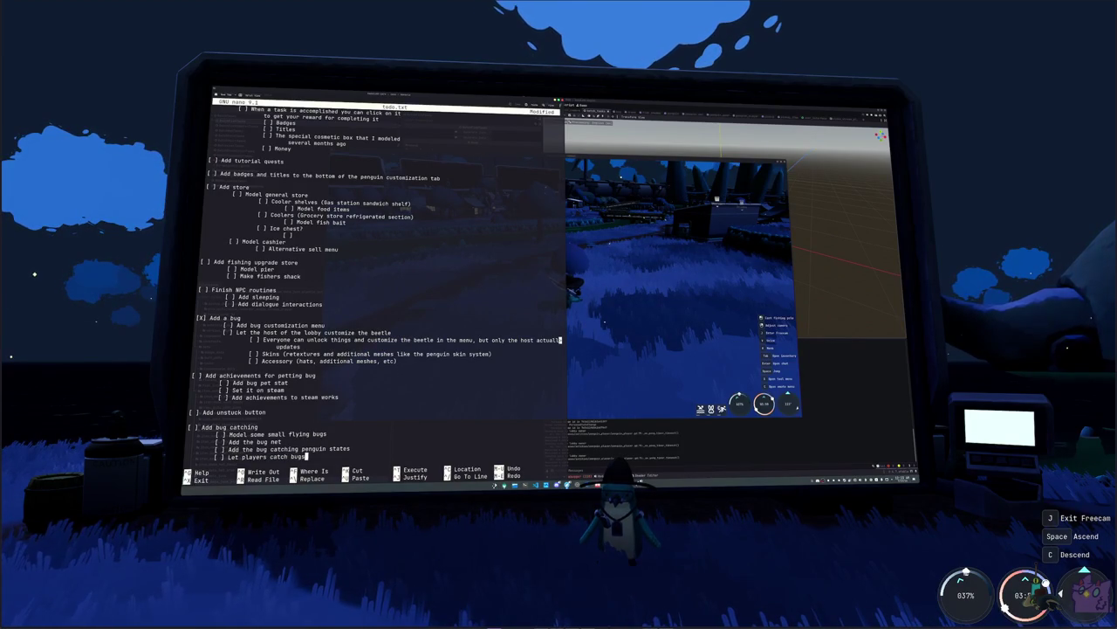
# - Add an 'Add birds' task with 'Model birds' and 'Setup boid simulation' subtasks
pyautogui.press('Return')
pyautogui.press('Return')
pyautogui.write('[ ]')
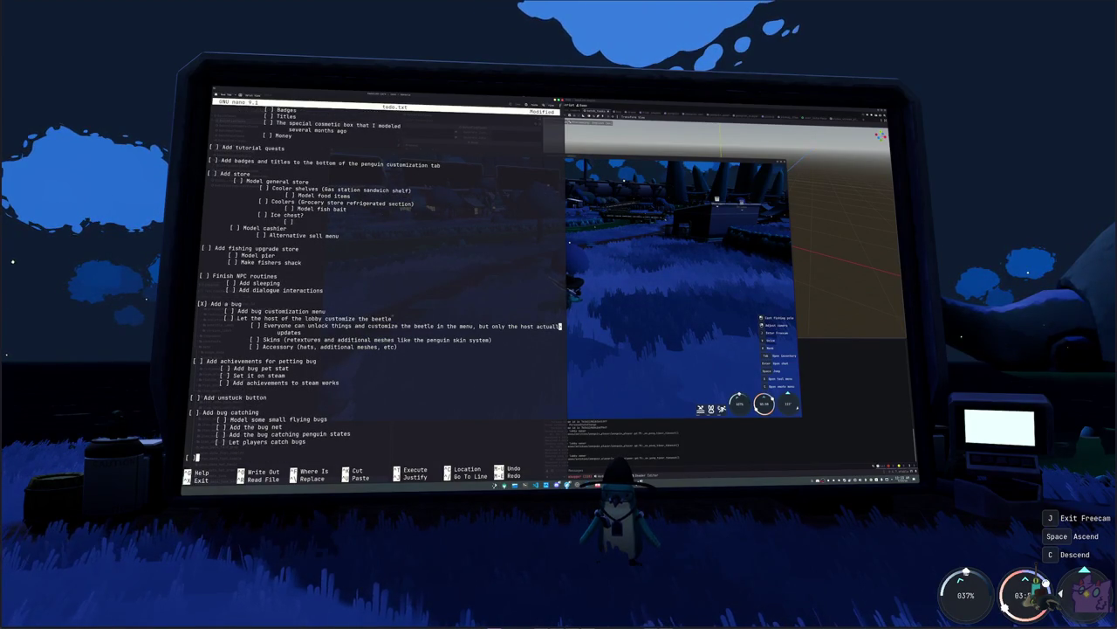
pyautogui.write(' Add birds')
pyautogui.press('Return')
pyautogui.press('Tab')
pyautogui.write('[ ] Model birds')
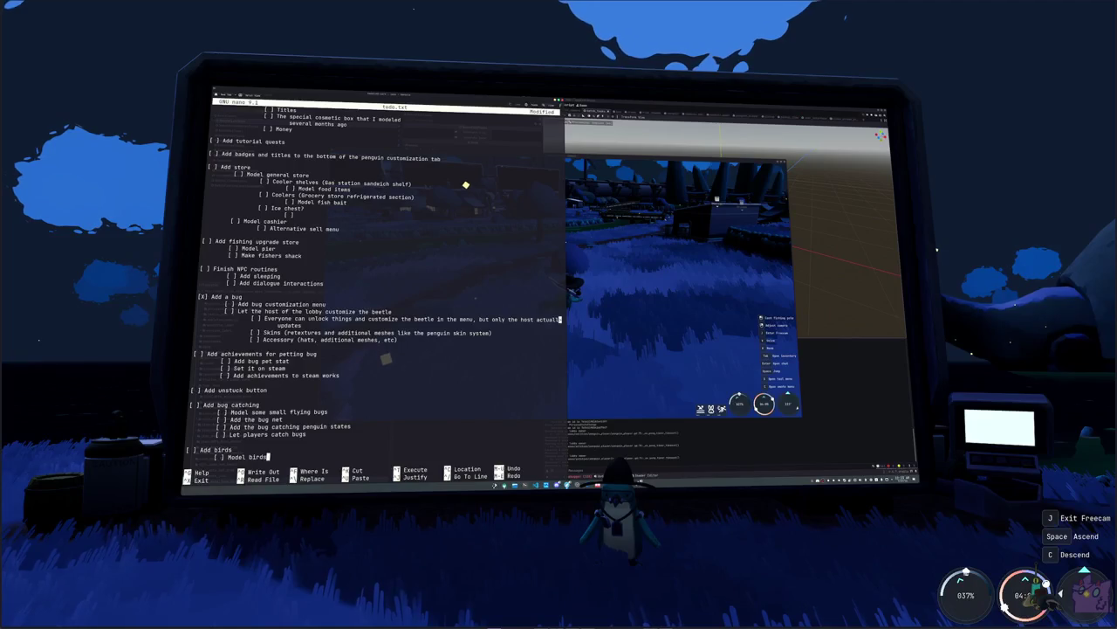
pyautogui.press('Return')
pyautogui.write('[ ] Setup b')
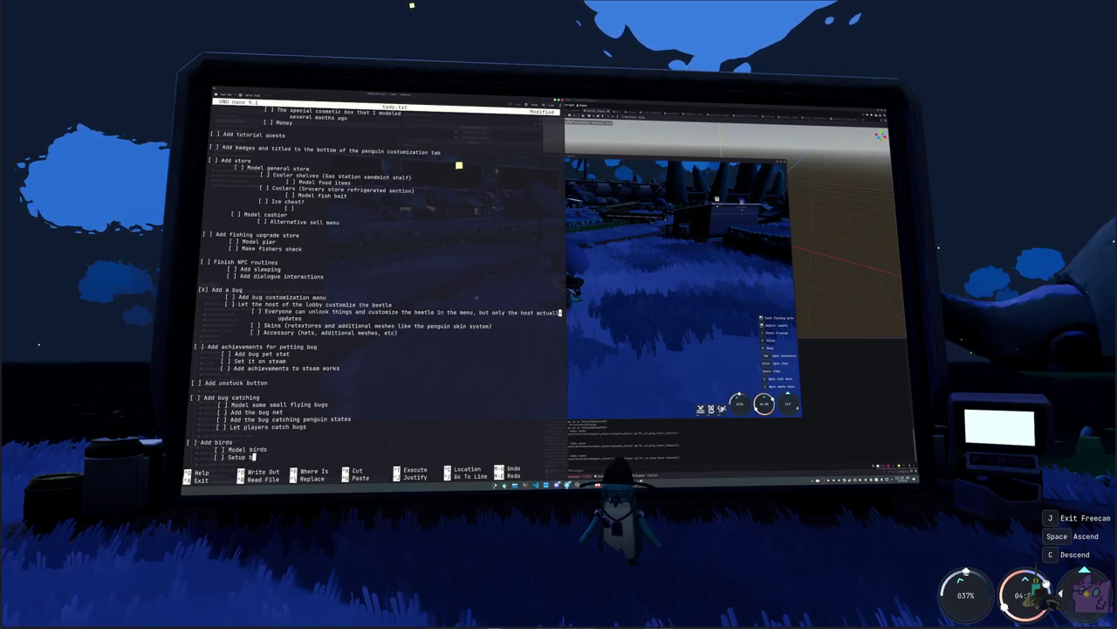
pyautogui.write('n')
pyautogui.press('Return')
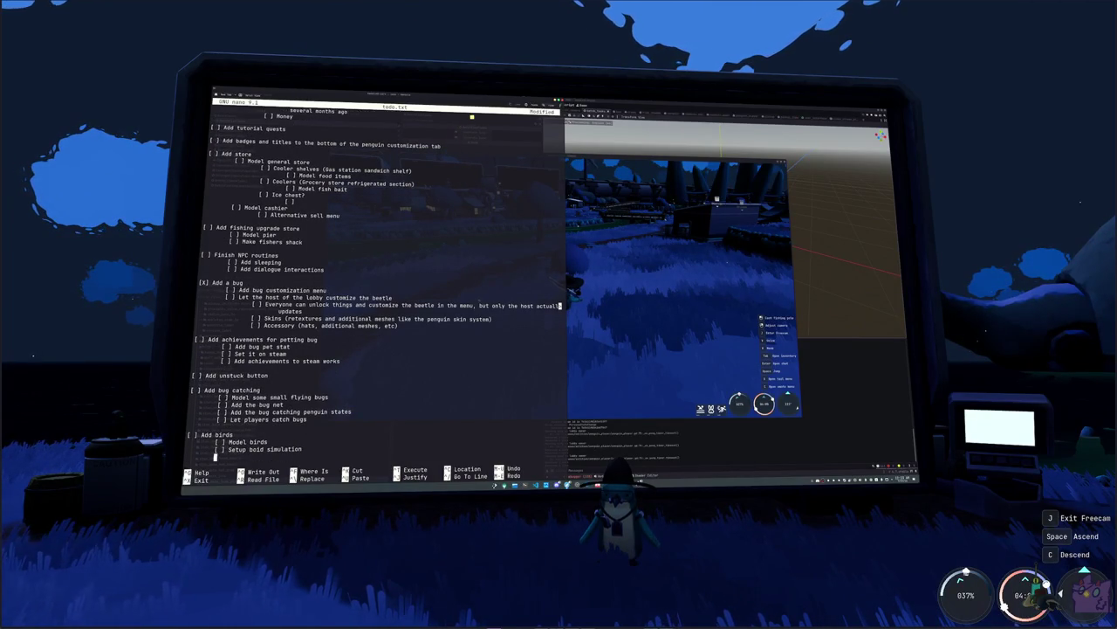
pyautogui.write('[ ]')
pyautogui.press('BackSpace')
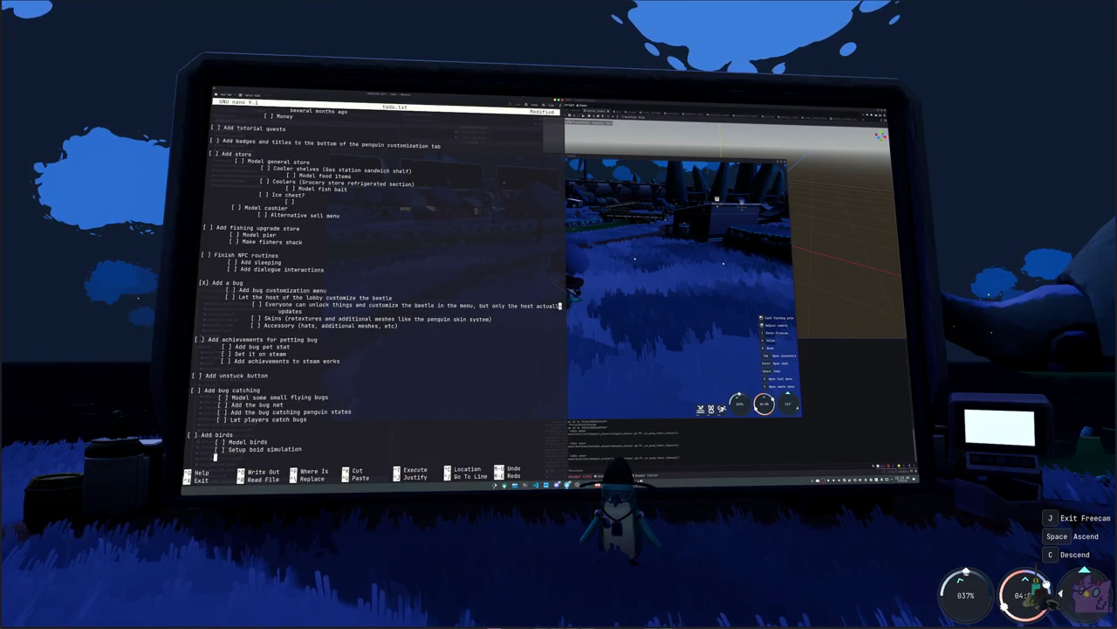
pyautogui.press('Return')
pyautogui.write('[ ] Model arcade ship')
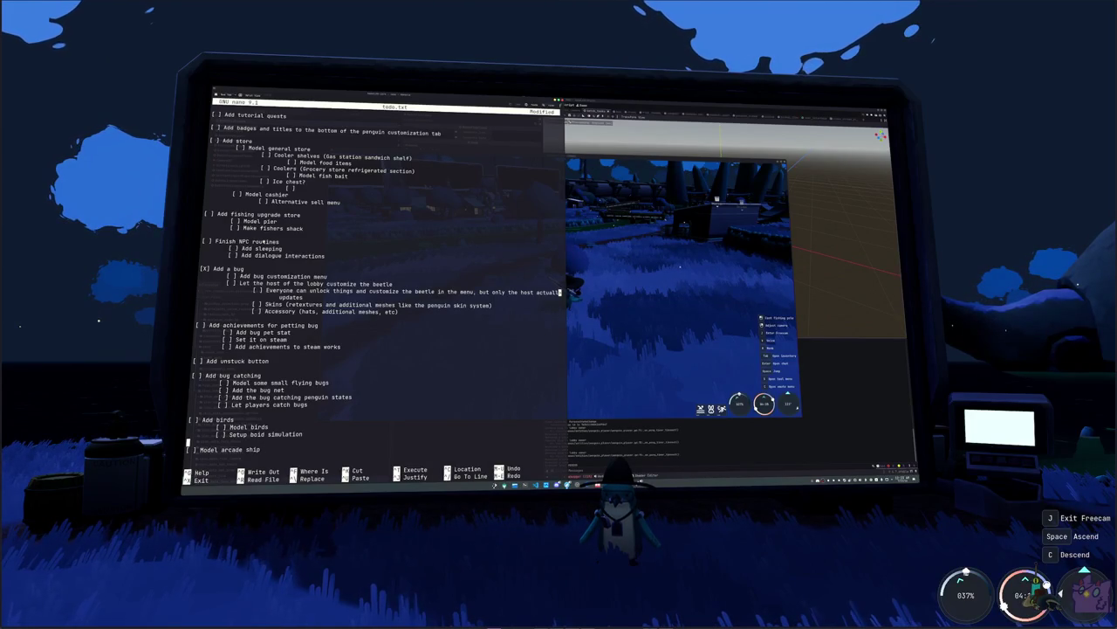
# - Scroll and step through todo.txt to review the finished task list
pyautogui.click(375, 332)
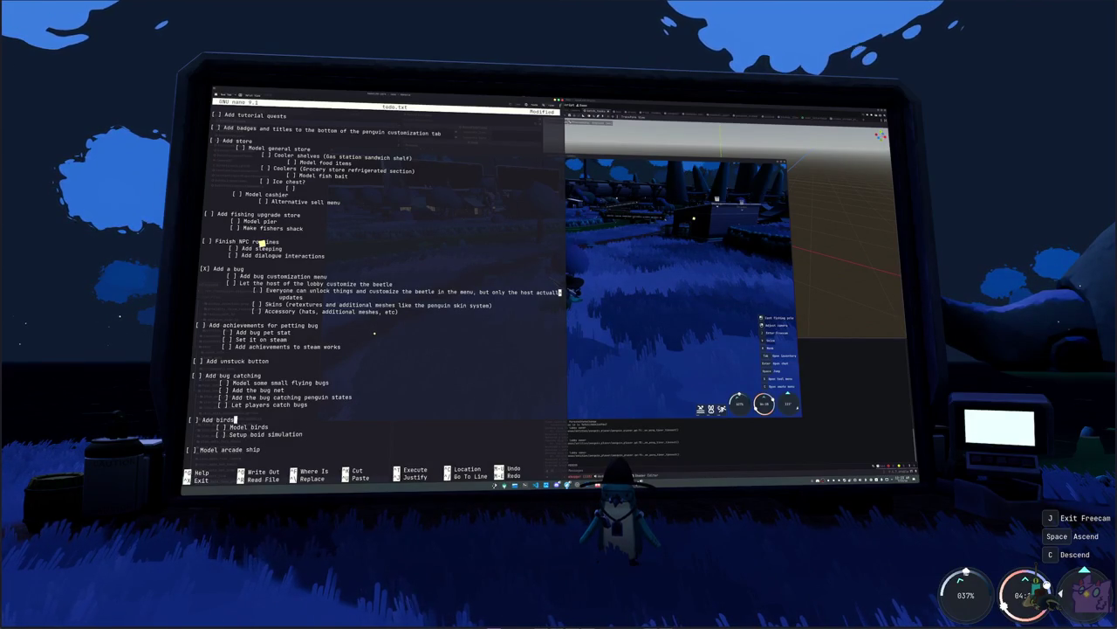
pyautogui.scroll(3, 380, 329)
pyautogui.scroll(3, 386, 325)
pyautogui.scroll(3, 388, 322)
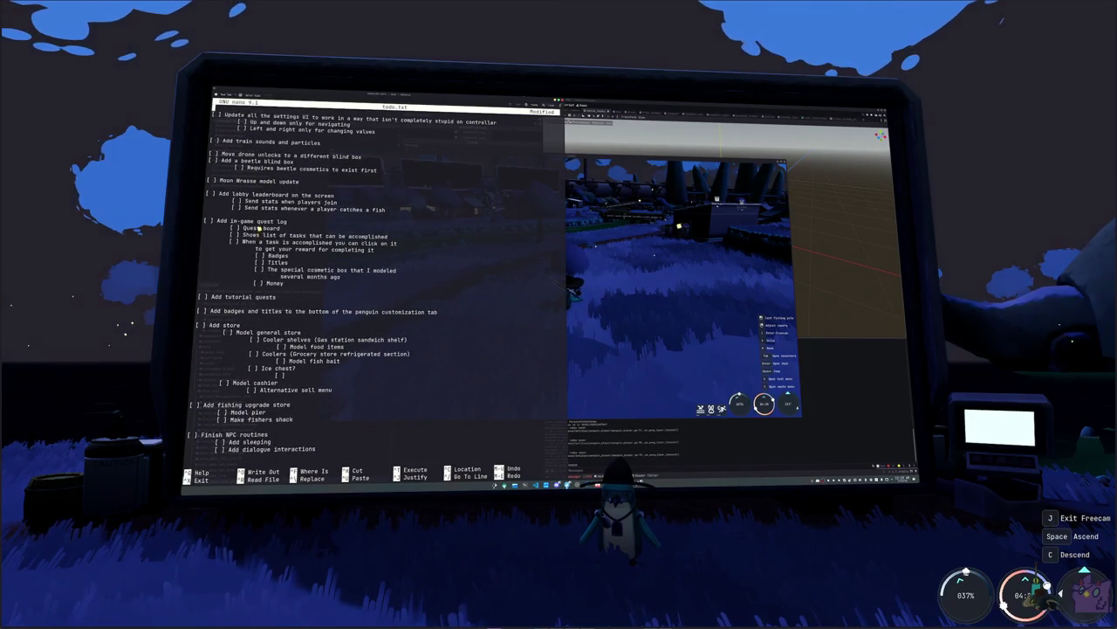
pyautogui.click(211, 146)
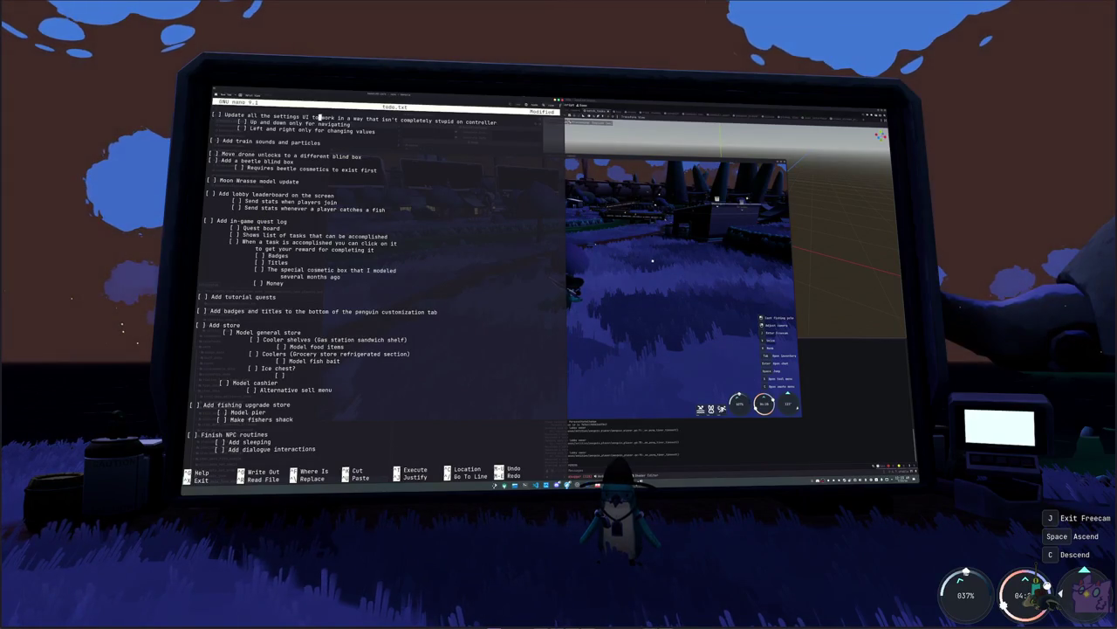
pyautogui.click(208, 173)
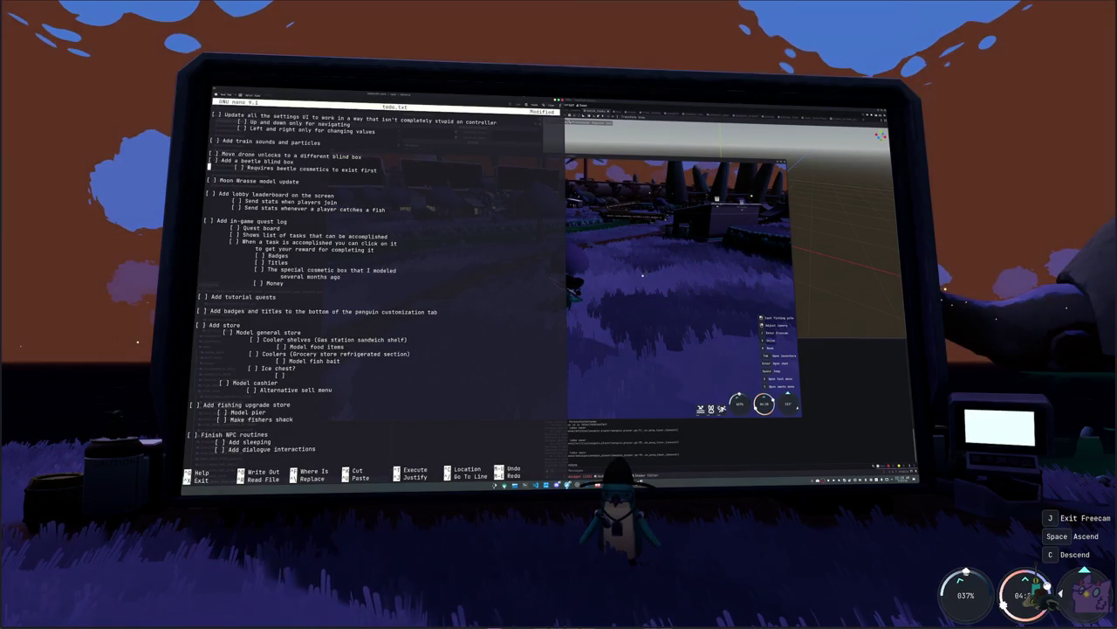
pyautogui.click(200, 289)
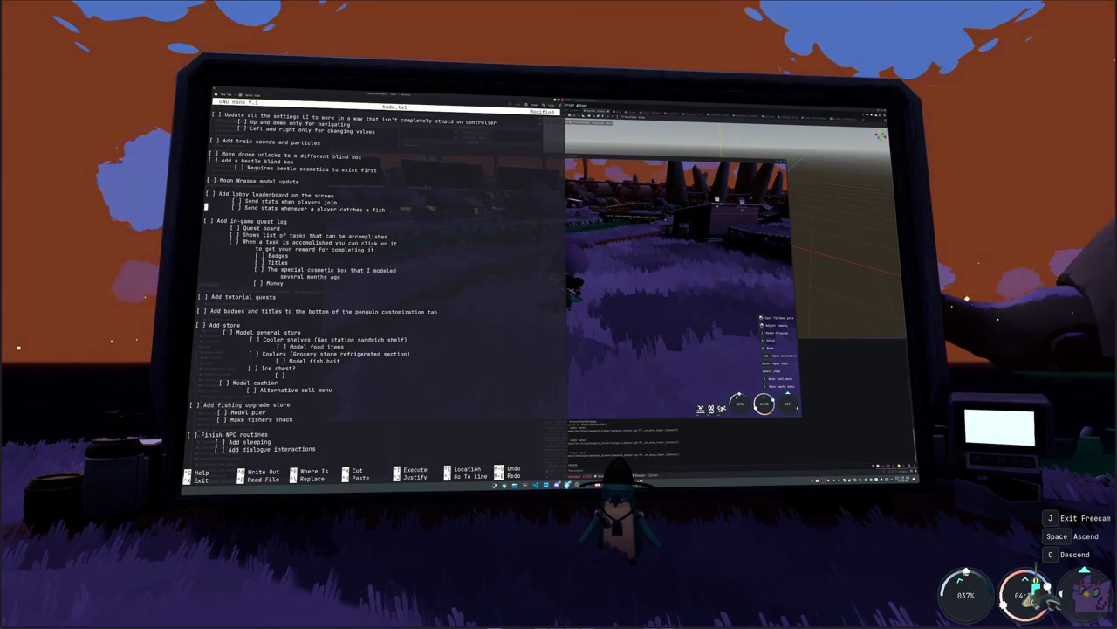
pyautogui.click(197, 318)
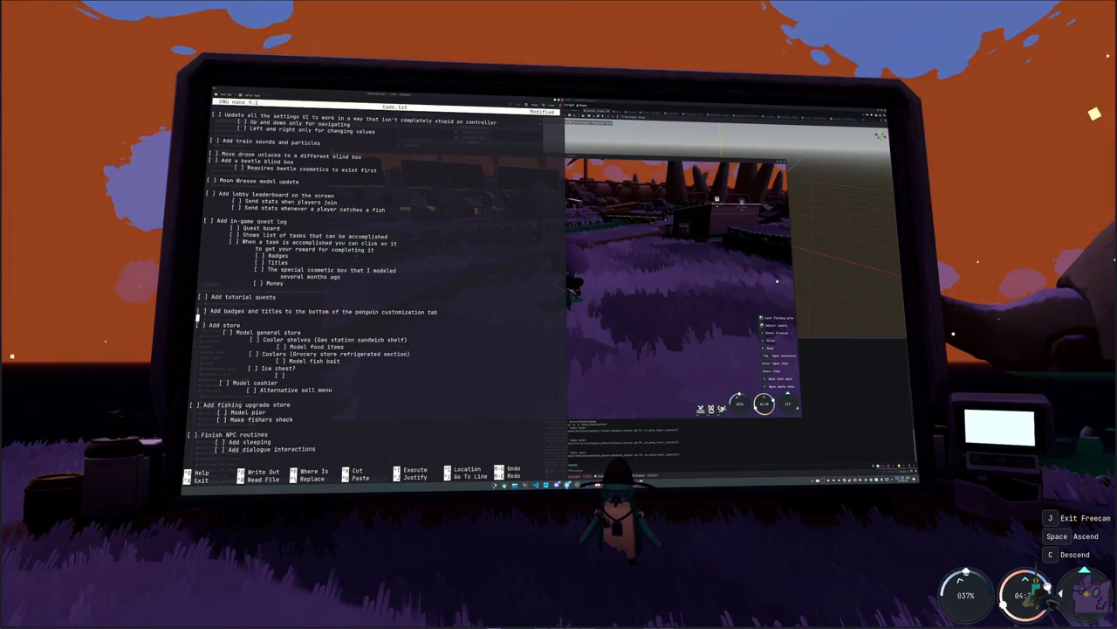
pyautogui.scroll(-3, 376, 288)
pyautogui.scroll(-4, 376, 288)
pyautogui.scroll(-3, 375, 288)
pyautogui.scroll(-3, 375, 288)
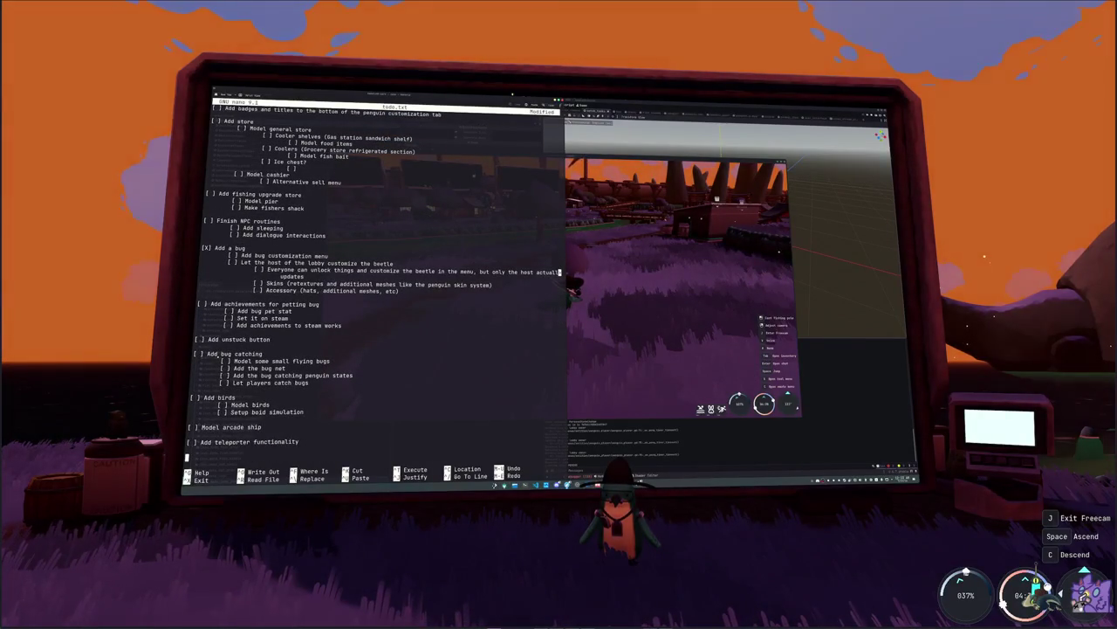
pyautogui.press('Up')
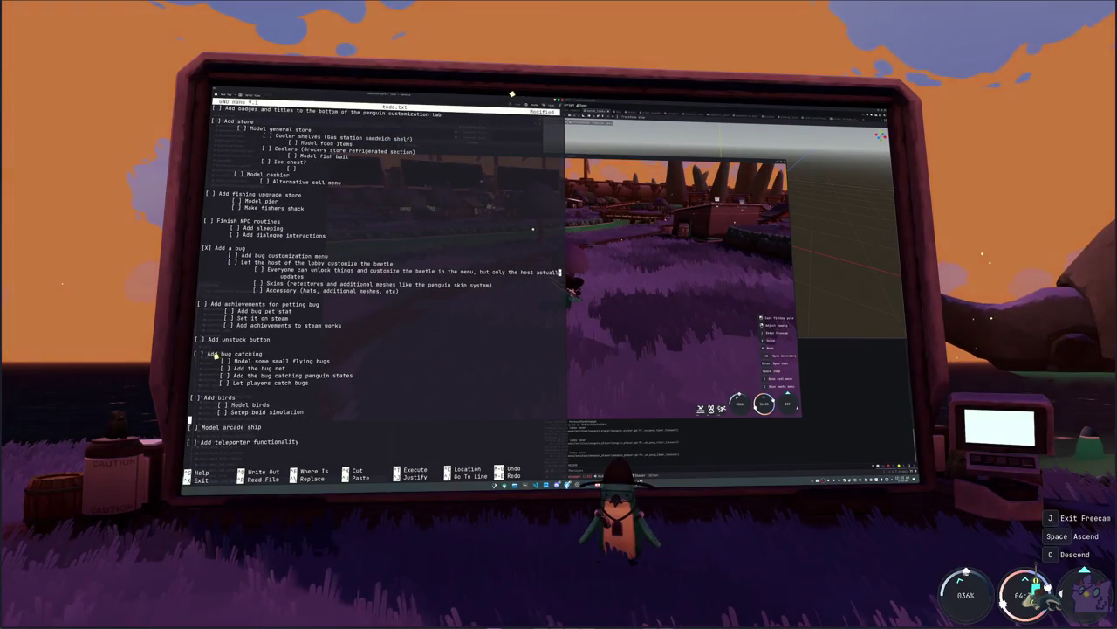
pyautogui.press('Up')
pyautogui.press('Up')
pyautogui.press('Up')
pyautogui.press('Up')
pyautogui.press('Up')
pyautogui.press('Up')
pyautogui.press('Up')
pyautogui.press('Up')
pyautogui.press('Up')
pyautogui.press('Up')
pyautogui.press('Up')
pyautogui.press('Up')
pyautogui.press('Up')
pyautogui.press('Up')
pyautogui.press('Up')
pyautogui.press('Up')
pyautogui.press('Up')
pyautogui.press('Up')
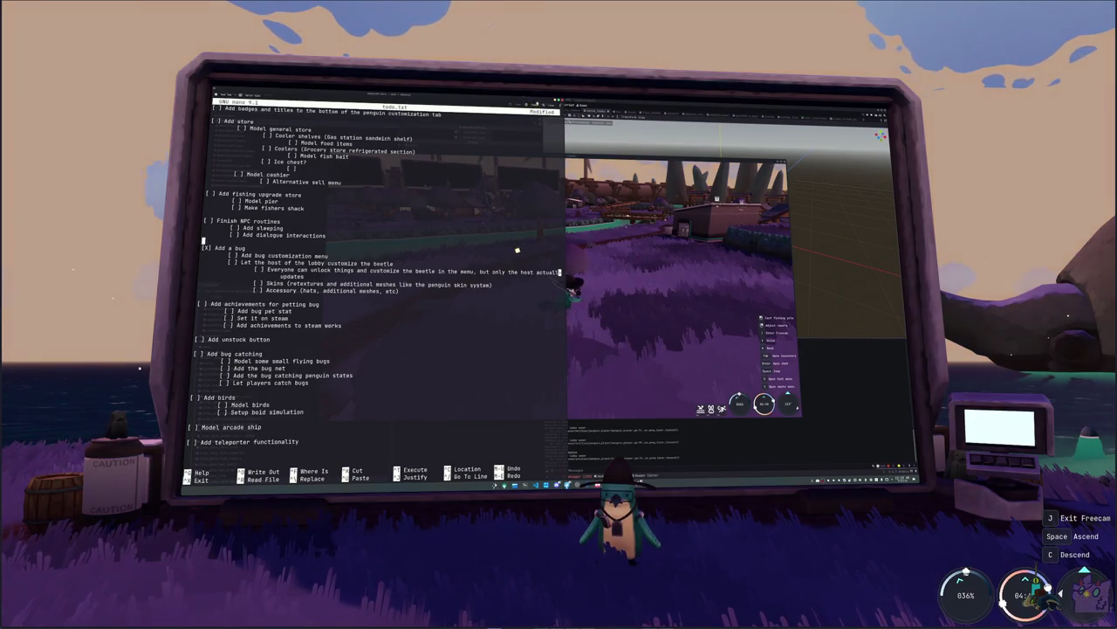
pyautogui.press('Up')
pyautogui.press('Up')
pyautogui.press('Up')
pyautogui.press('Up')
pyautogui.press('Up')
pyautogui.press('Up')
pyautogui.press('Up')
pyautogui.press('Up')
pyautogui.press('Up')
pyautogui.press('Up')
pyautogui.press('Up')
pyautogui.press('Up')
pyautogui.press('Up')
pyautogui.press('Up')
pyautogui.press('Up')
pyautogui.press('Up')
pyautogui.press('Up')
pyautogui.press('Up')
pyautogui.press('Up')
pyautogui.press('Up')
pyautogui.press('Up')
pyautogui.press('Down')
pyautogui.press('Down')
pyautogui.press('Down')
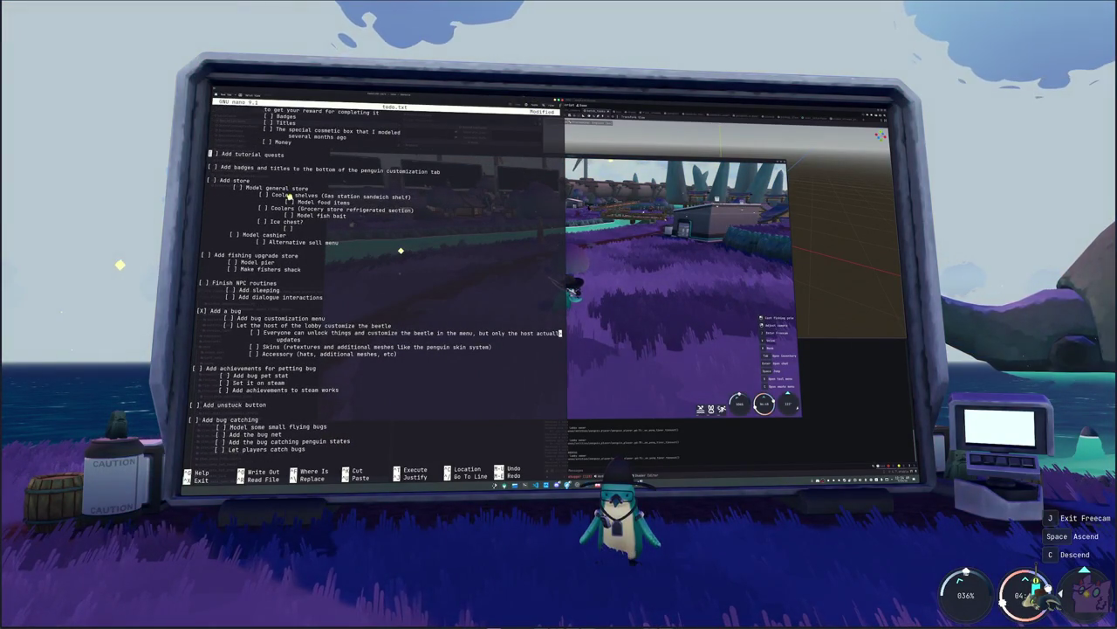
# - Save todo.txt, exit nano, and switch back to the game window
pyautogui.hotkey('ctrl', 'x')
pyautogui.press('y')
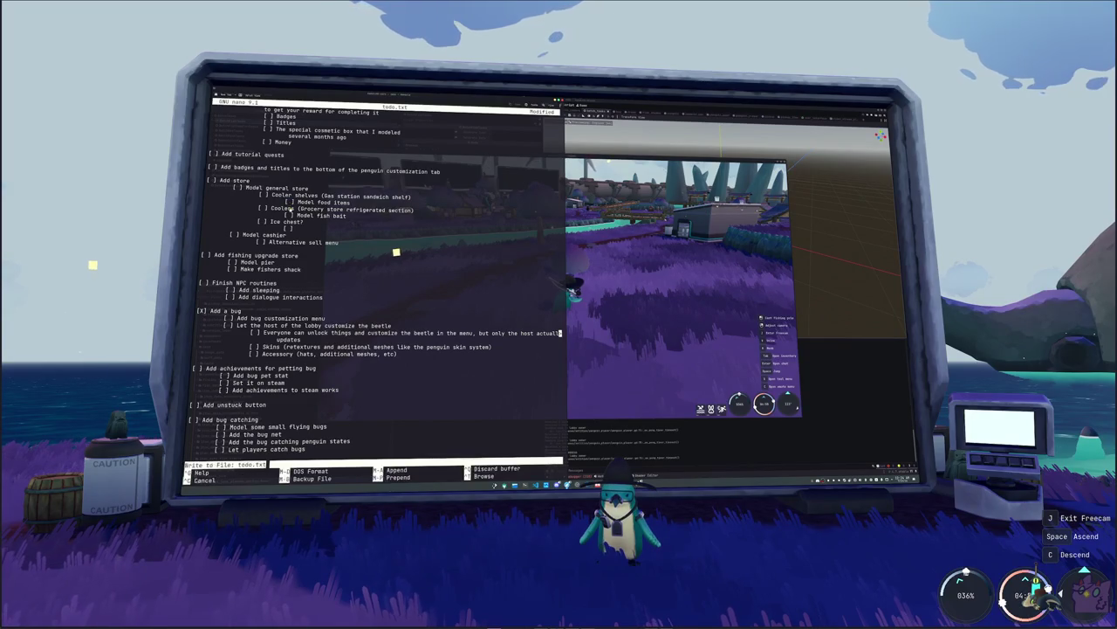
pyautogui.press('Return')
pyautogui.hotkey('alt', 'Tab')
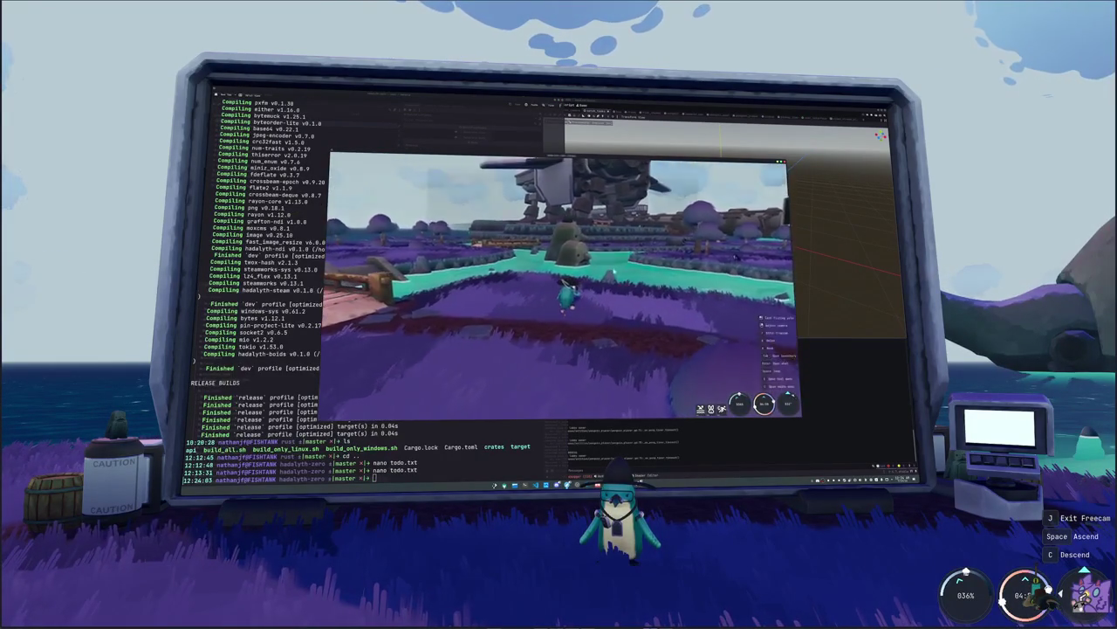
# - Close the game's inventory panel and dismiss the Blender startup splash screen
pyautogui.press('i')
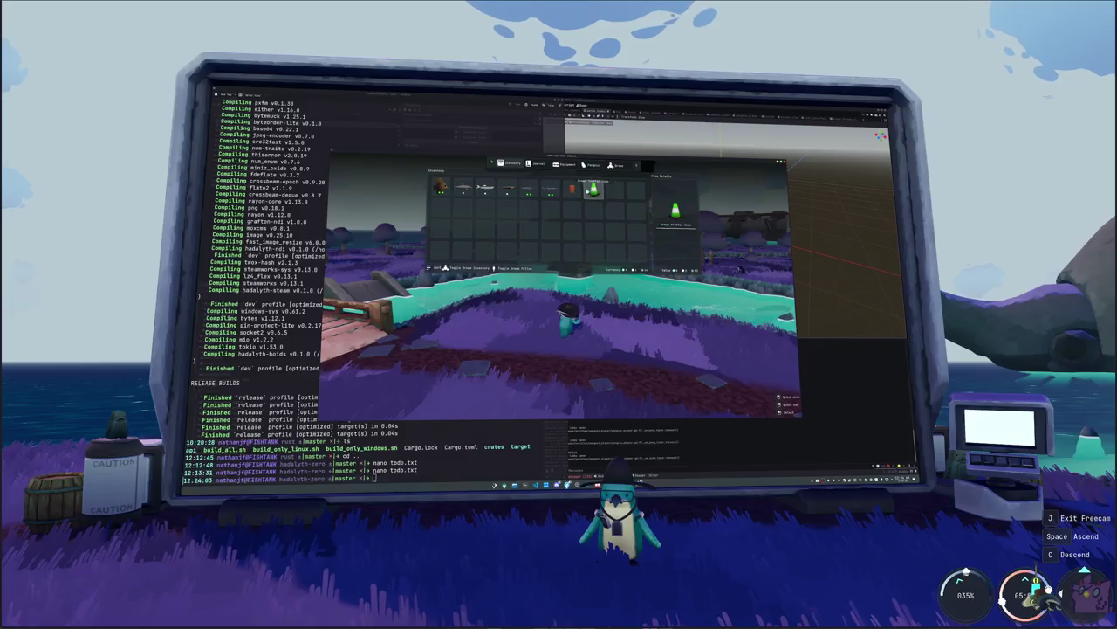
pyautogui.press('i')
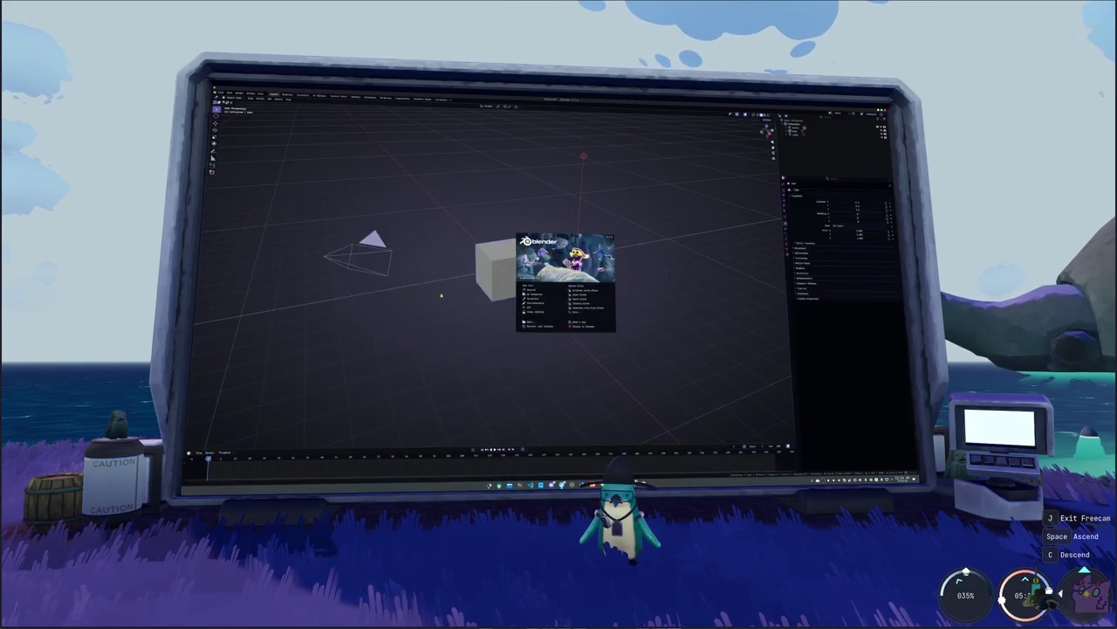
pyautogui.click(538, 289)
# - Delete the default cube, camera and light, and start browsing for a file
pyautogui.press('a')
pyautogui.press('Delete')
pyautogui.hotkey('ctrl', 'o')
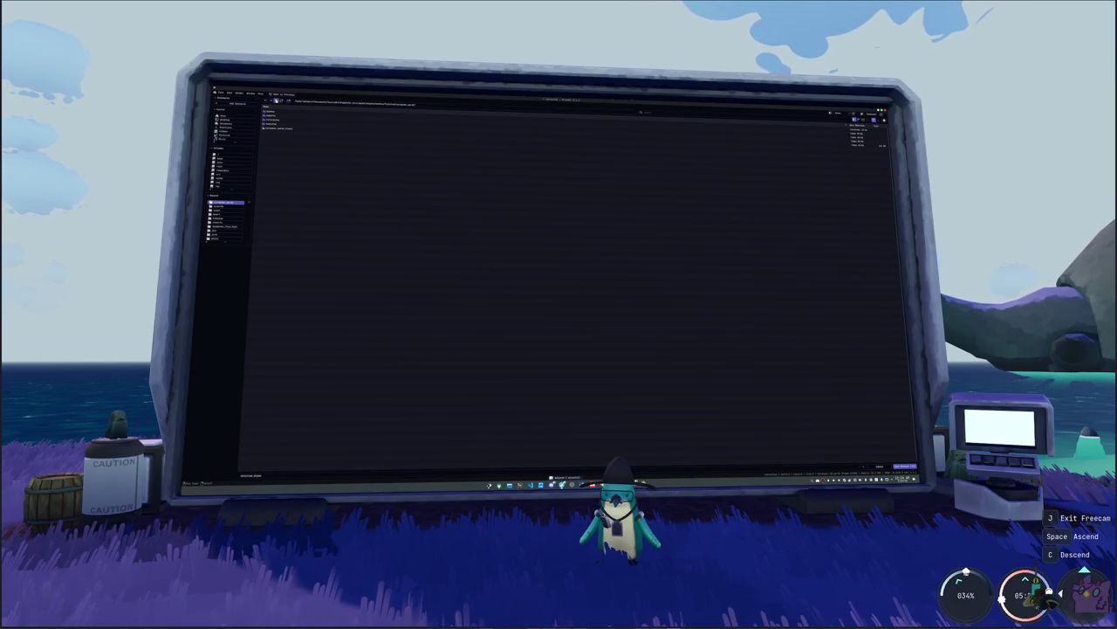
pyautogui.click(276, 100)
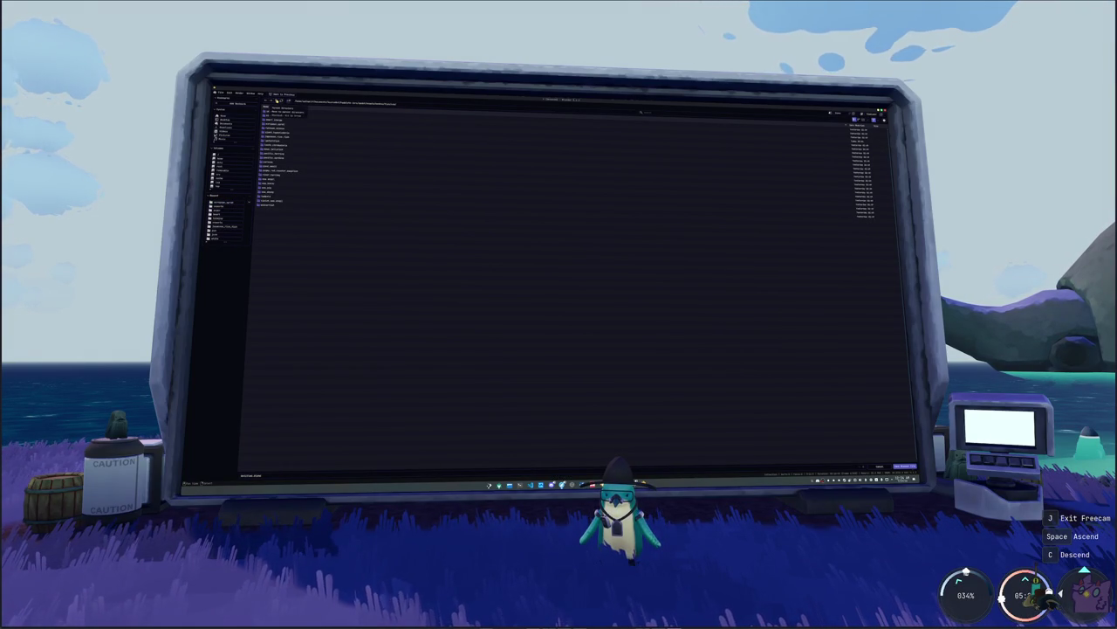
# - Look through the project folders, then close the file browser without loading anything
pyautogui.click(278, 101)
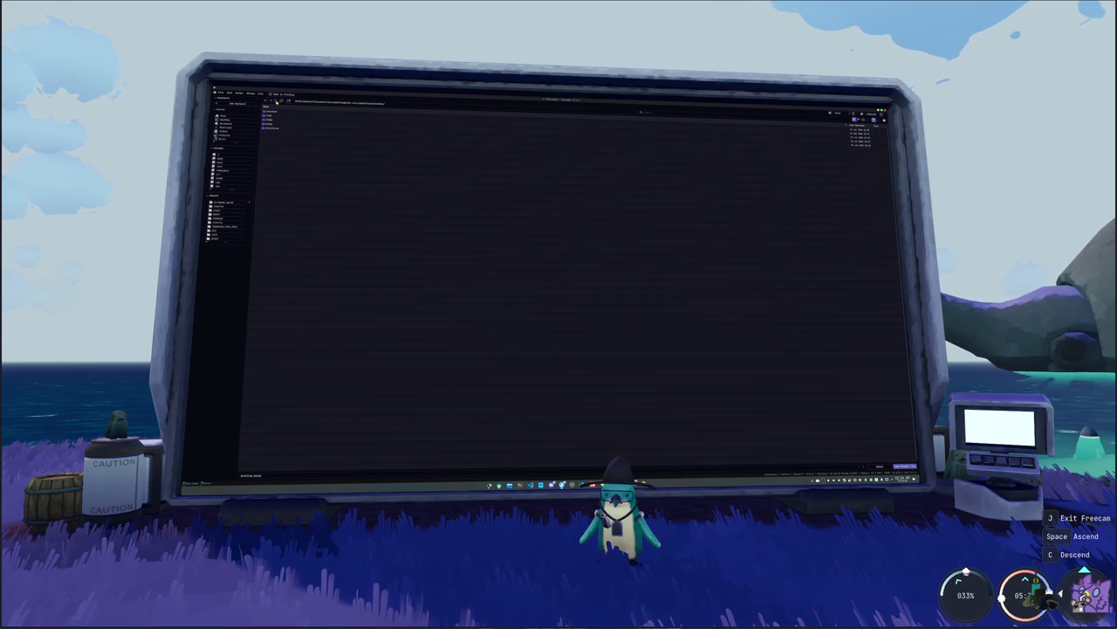
pyautogui.click(288, 101)
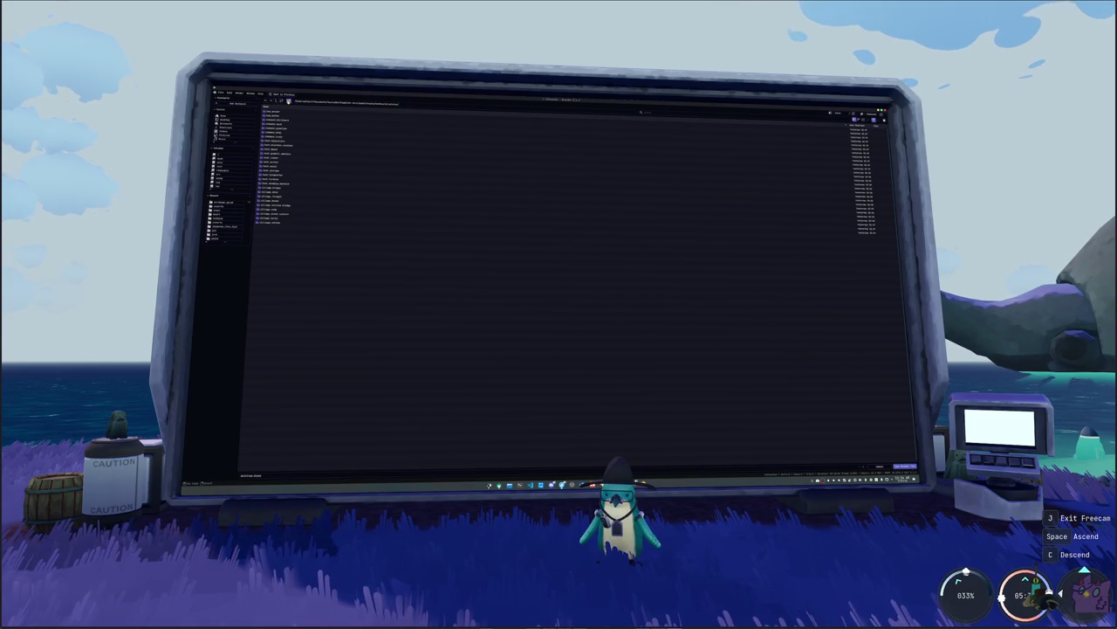
pyautogui.click(313, 190)
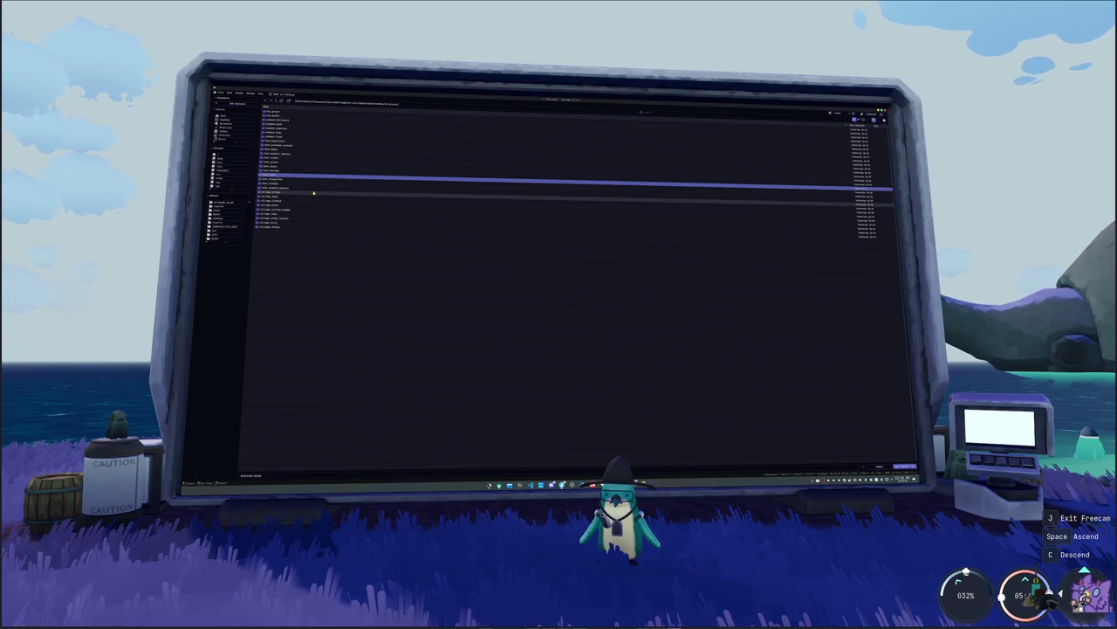
pyautogui.doubleClick(312, 188)
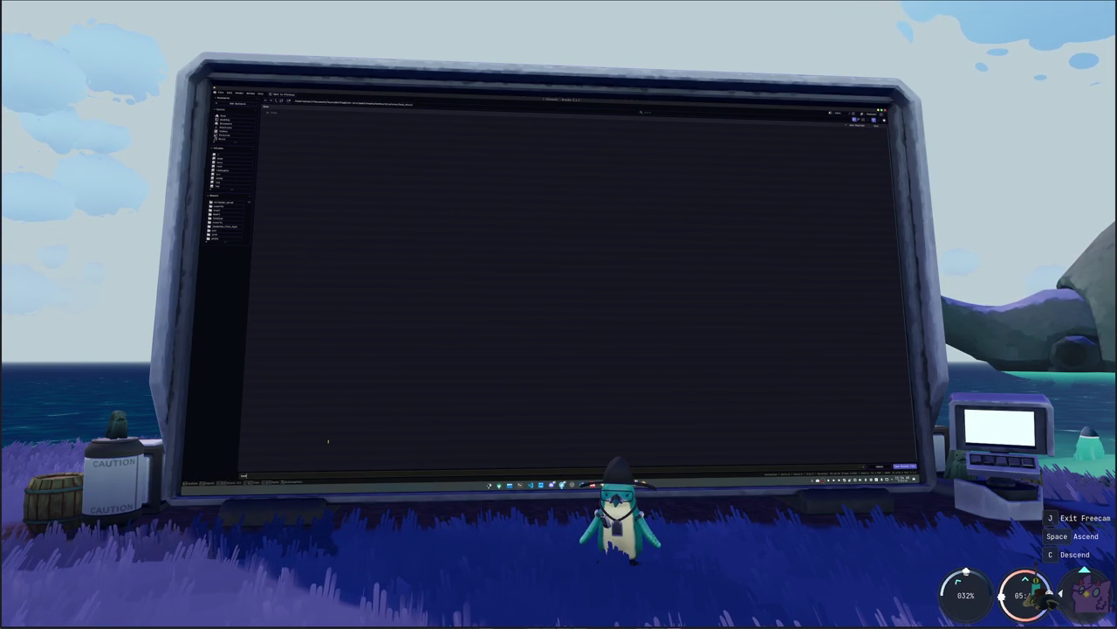
pyautogui.press('Return')
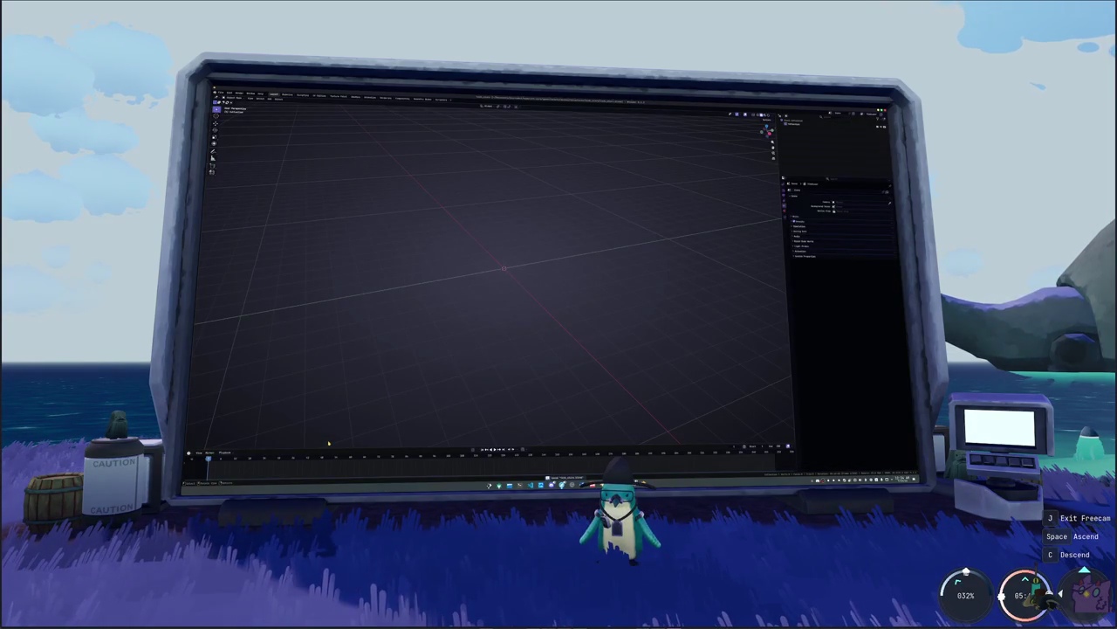
pyautogui.hotkey('shift', 'a')
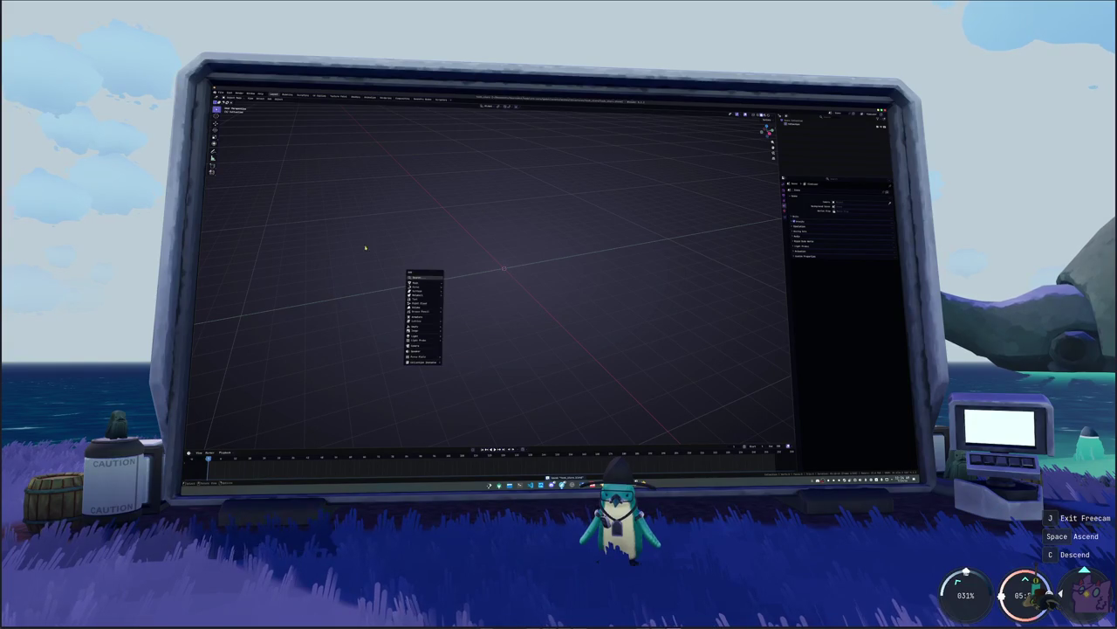
# - Append every object from the building .blend's Object folder into the empty scene
pyautogui.click(220, 92)
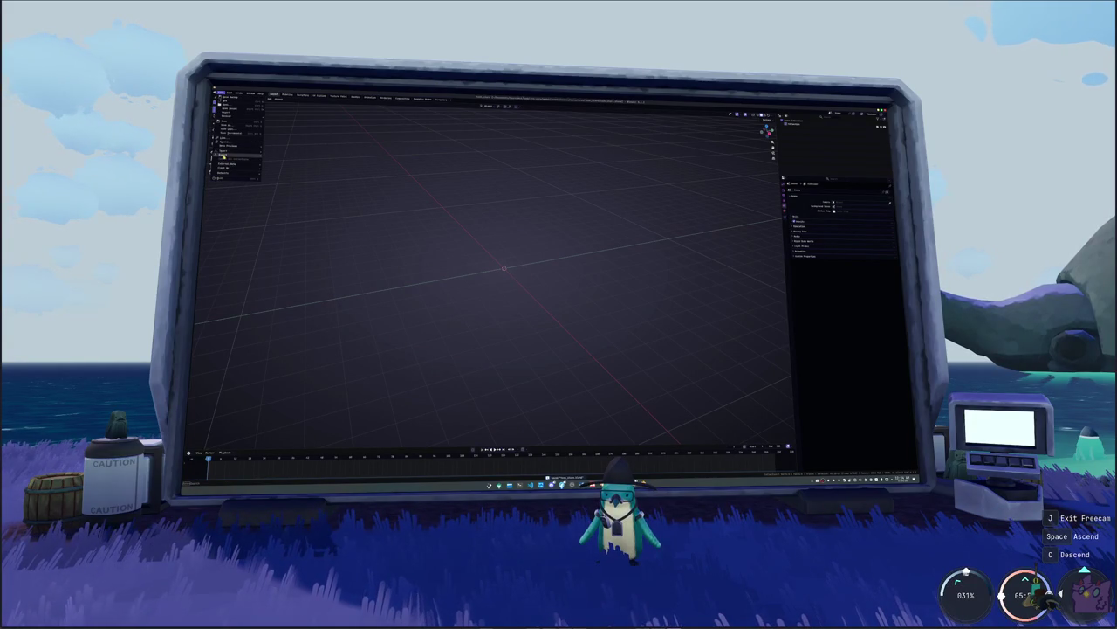
pyautogui.click(225, 142)
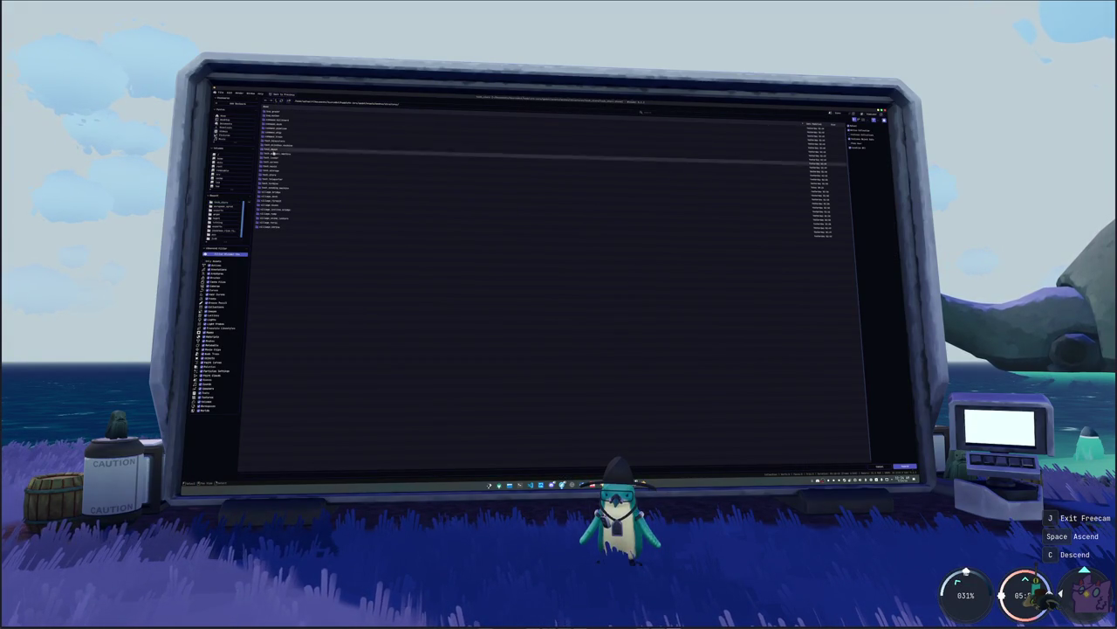
pyautogui.click(273, 174)
pyautogui.click(274, 132)
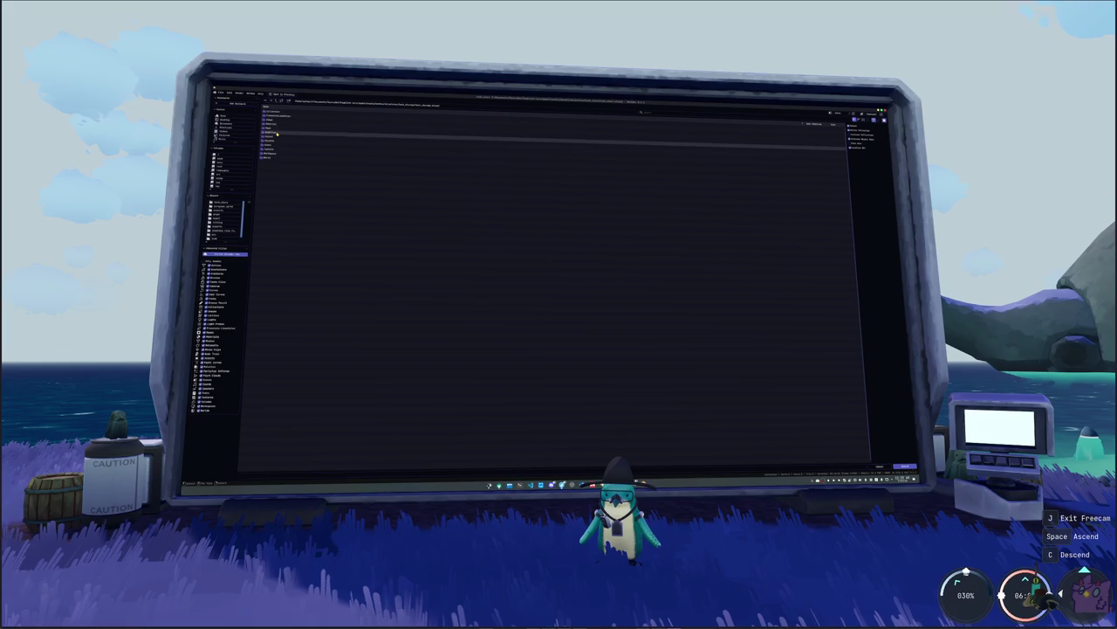
pyautogui.click(275, 137)
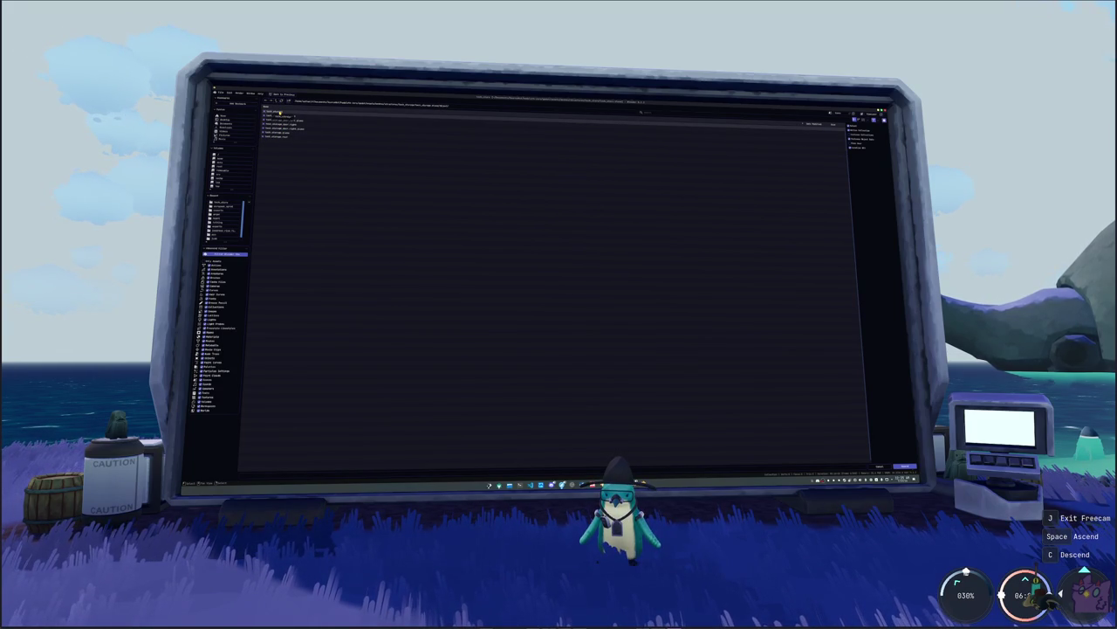
pyautogui.moveTo(279, 114); pyautogui.dragTo(696, 426)
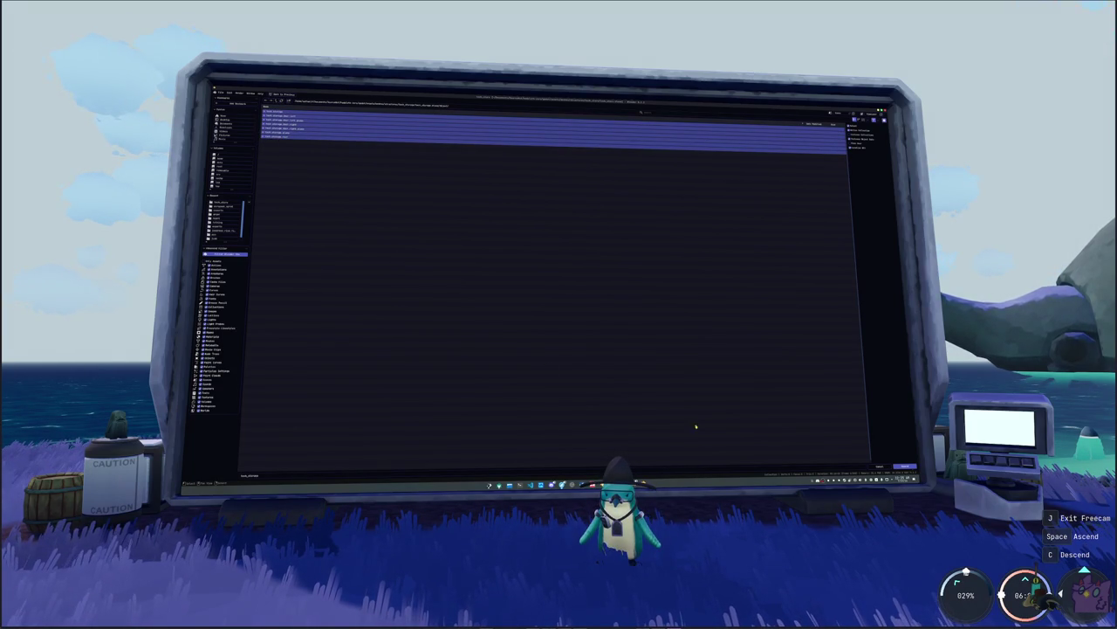
pyautogui.click(903, 467)
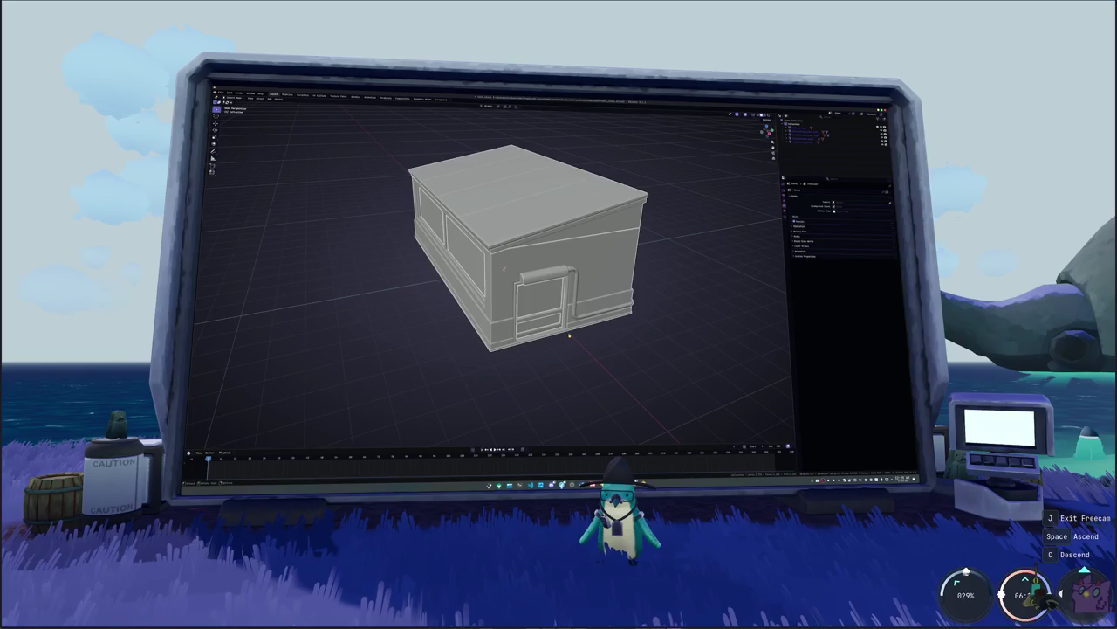
# - Rotate the imported building about its origin
pyautogui.scroll(-2, 504, 268)
pyautogui.scroll(-3, 473, 300)
pyautogui.press('r')
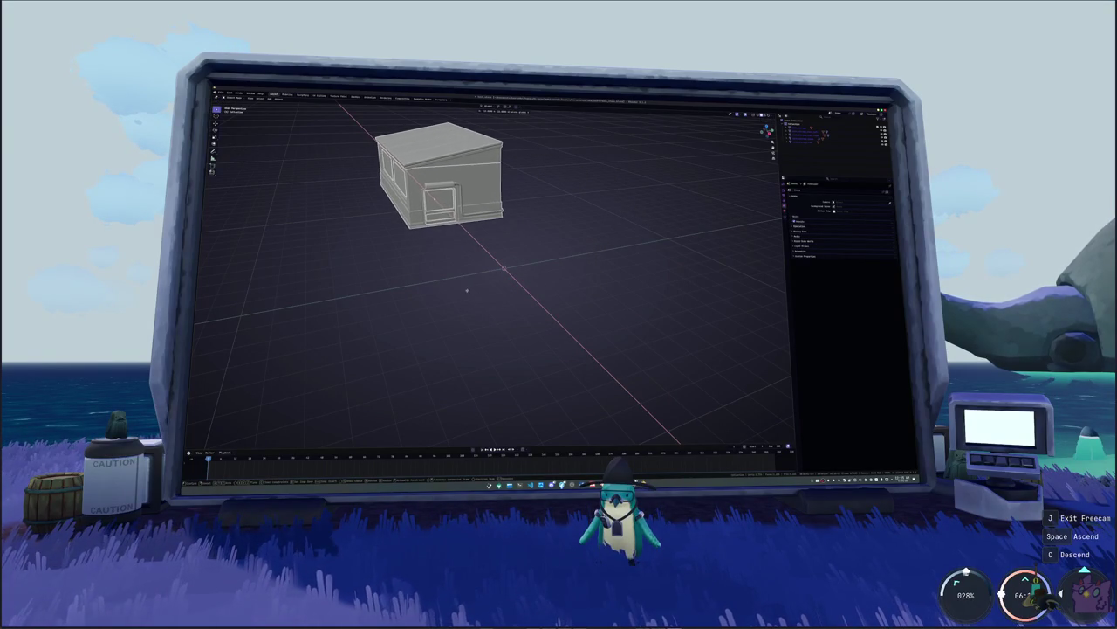
pyautogui.click(437, 273)
pyautogui.moveTo(441, 271); pyautogui.dragTo(507, 257, button='middle')
# - Add a new mesh object and pull the walls away from the roof
pyautogui.hotkey('shift', 'a')
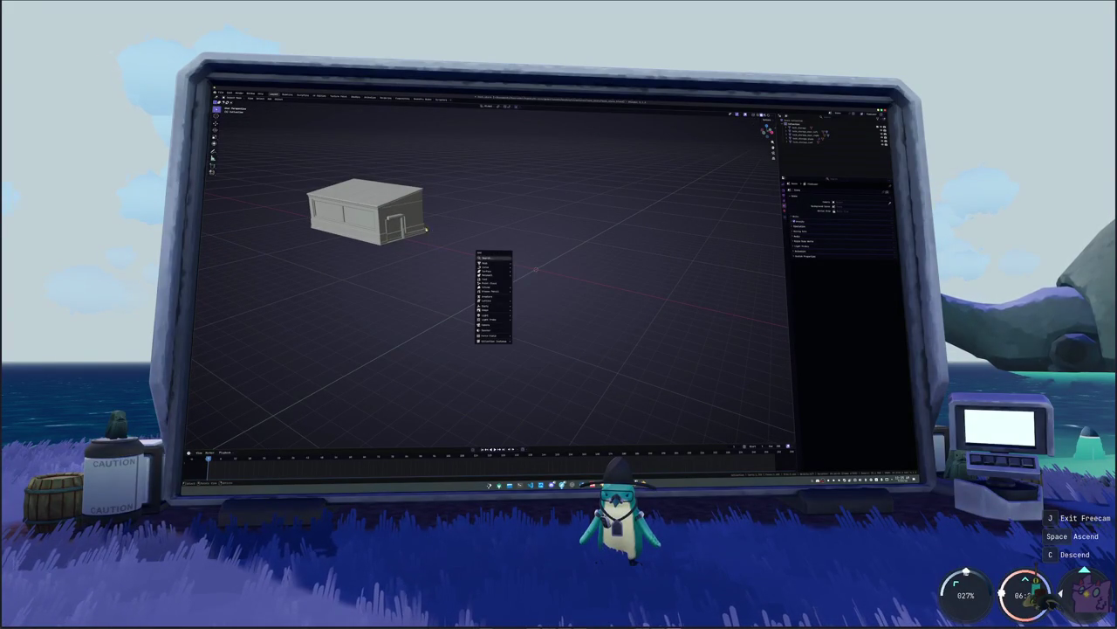
pyautogui.click(493, 297)
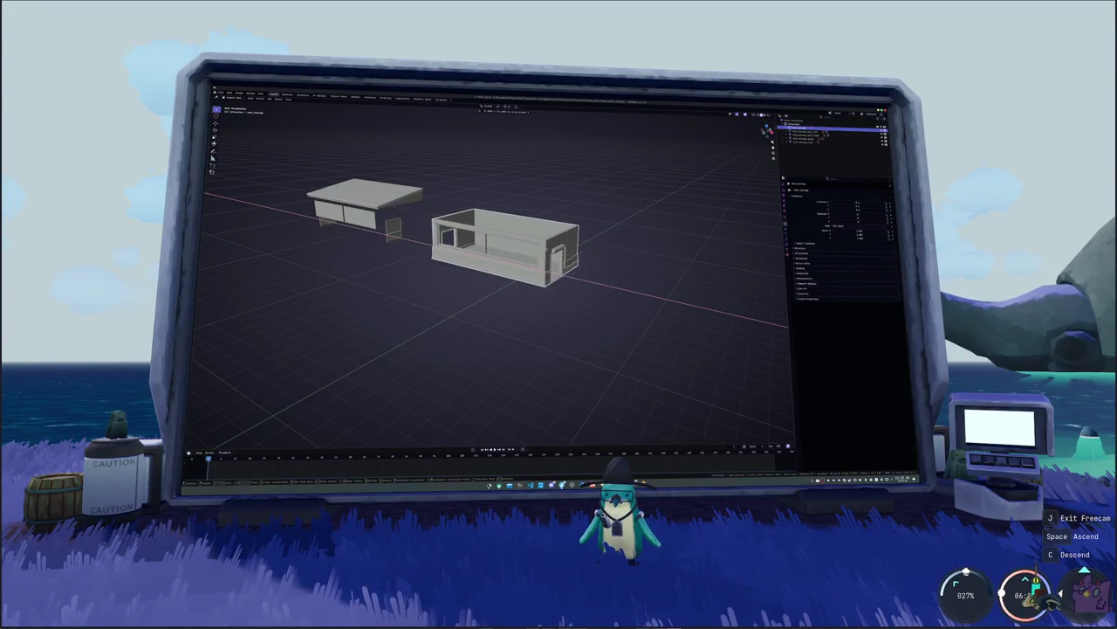
pyautogui.moveTo(384, 218); pyautogui.dragTo(550, 270)
pyautogui.moveTo(524, 279); pyautogui.dragTo(524, 244, button='middle')
# - Toggle Edit Mode on the walls and inspect the exposed room from several angles
pyautogui.press('Tab')
pyautogui.scroll(3, 537, 297)
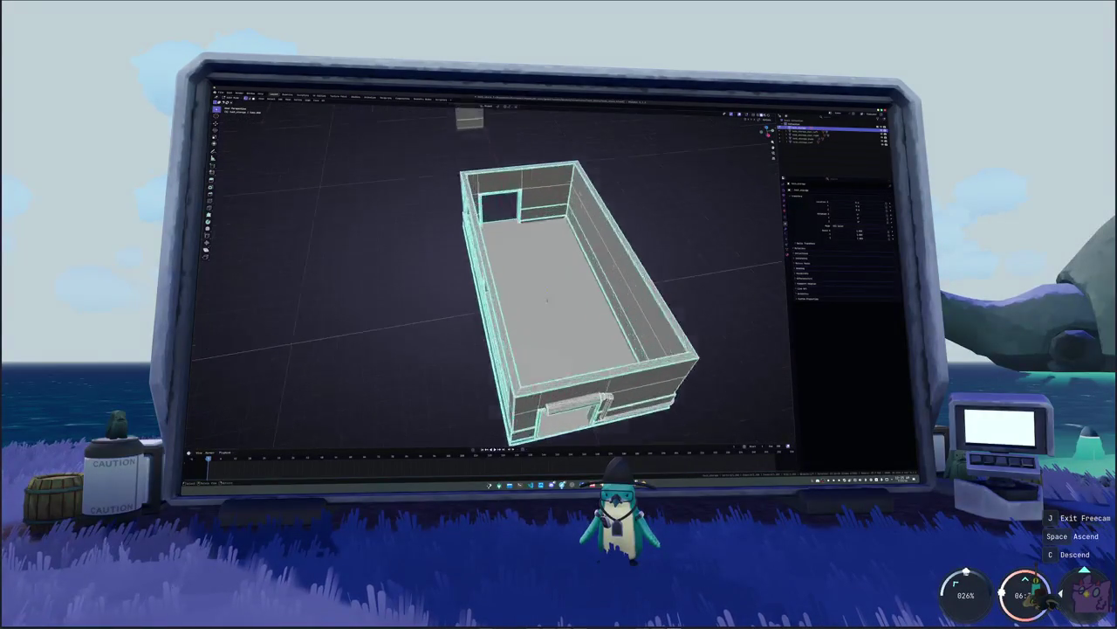
pyautogui.moveTo(541, 332); pyautogui.dragTo(489, 244, button='middle')
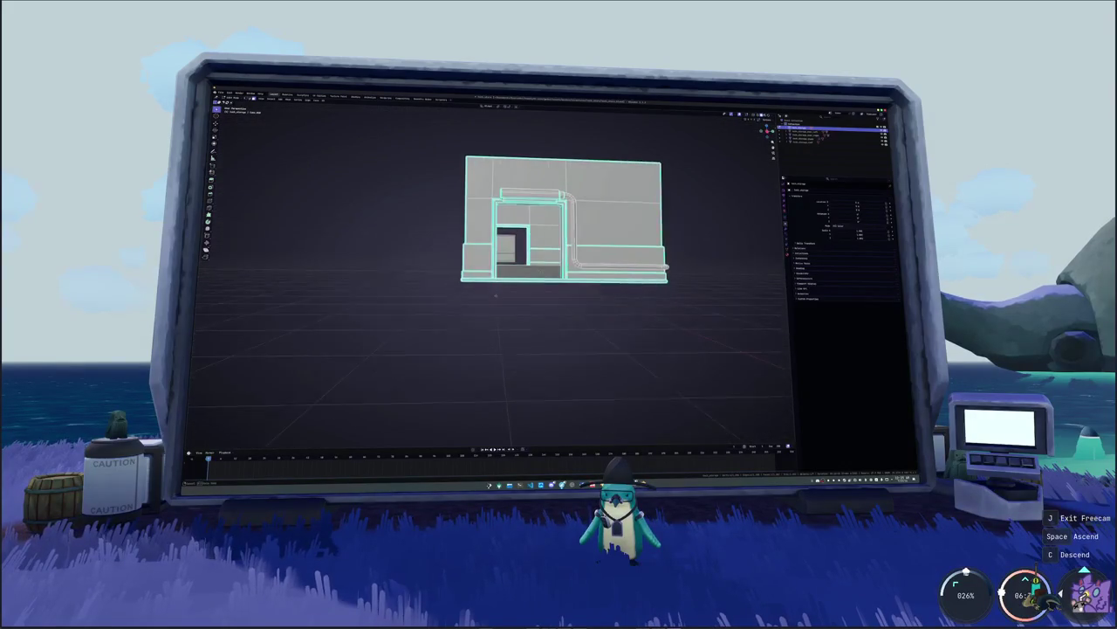
pyautogui.press('Tab')
pyautogui.moveTo(496, 295); pyautogui.dragTo(524, 349, button='middle')
pyautogui.moveTo(551, 304)
pyautogui.mouseDown(button='middle')
pyautogui.moveTo(540, 319)
pyautogui.moveTo(567, 296)
pyautogui.moveTo(617, 306)
pyautogui.moveTo(584, 294)
pyautogui.mouseUp(button='middle')
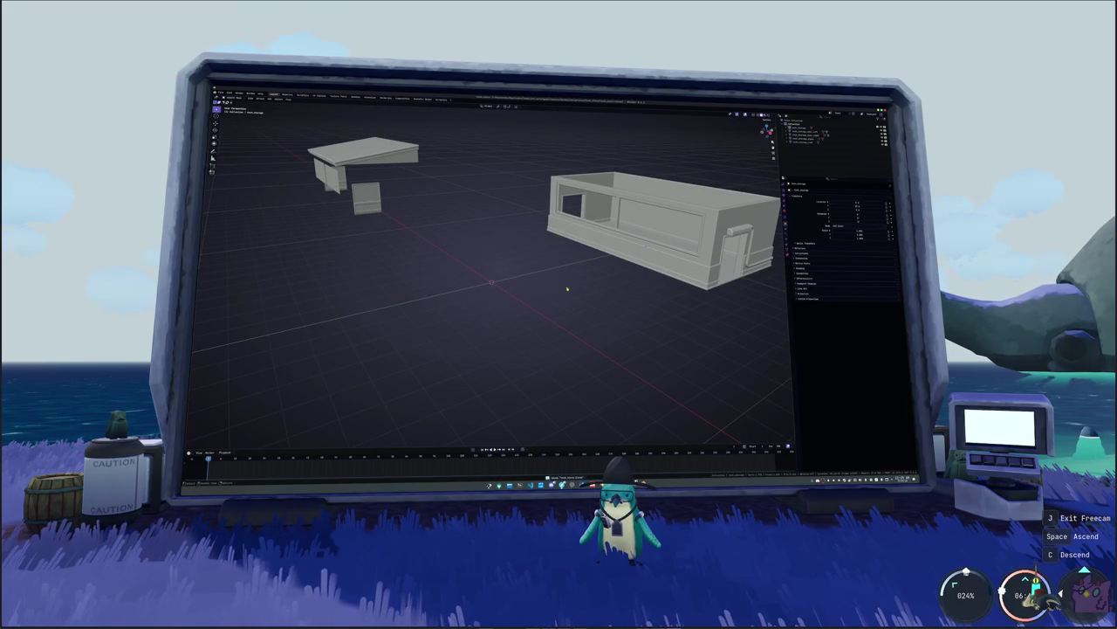
pyautogui.hotkey('shift', 'a')
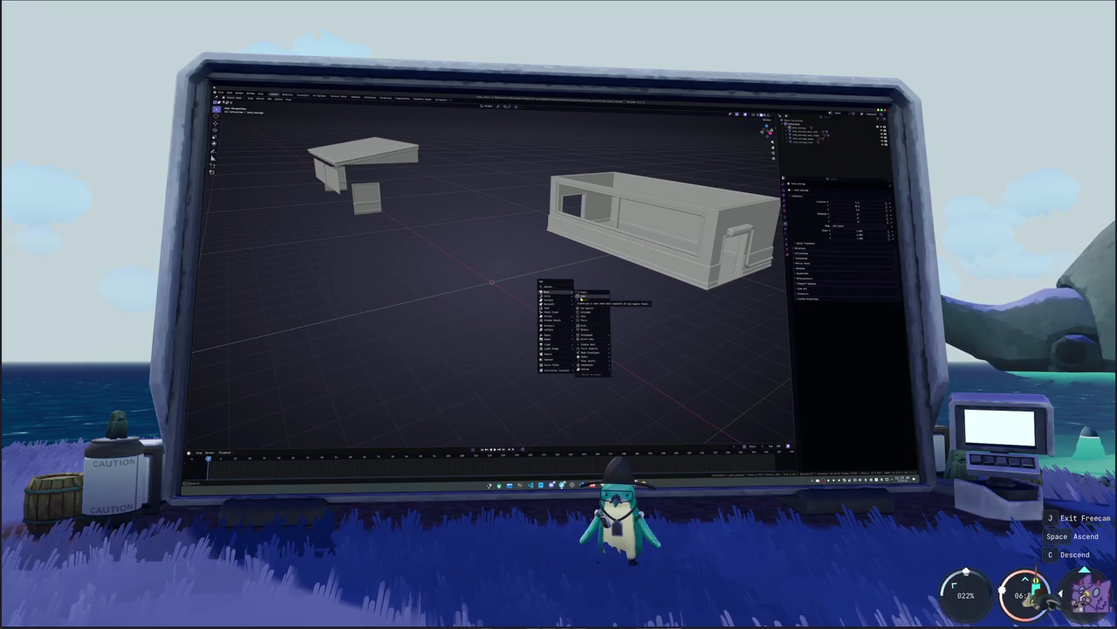
# - Add a plane, then discard it by deleting it
pyautogui.click(581, 297)
pyautogui.press('x')
pyautogui.press('z')
pyautogui.press('Escape')
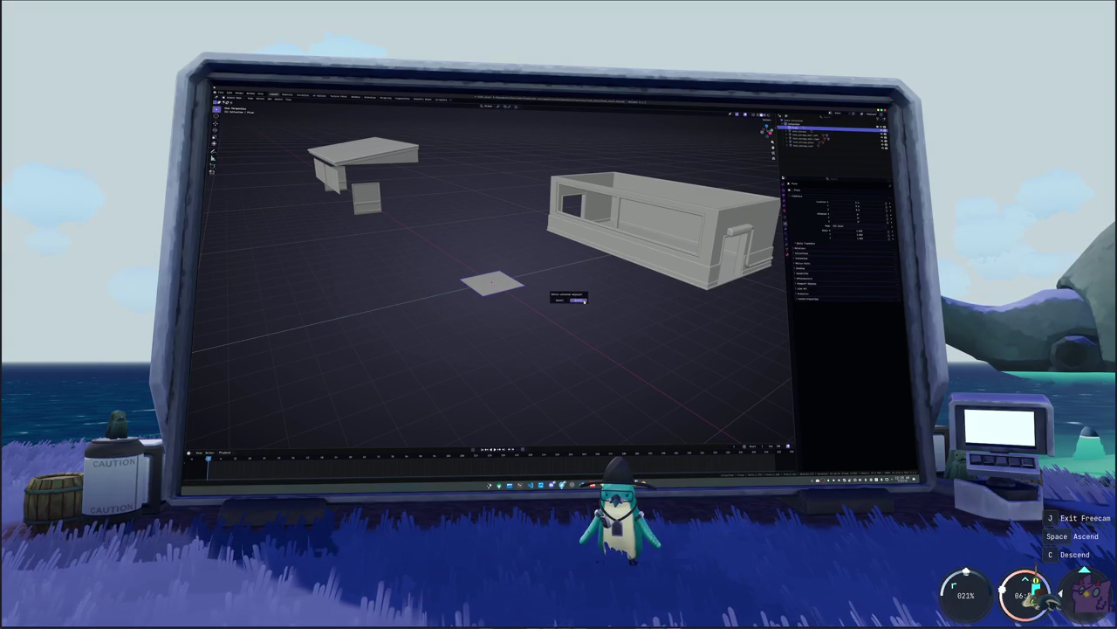
pyautogui.click(579, 299)
# - Add a cube and raise it, checking it in front and top views
pyautogui.hotkey('shift', 'a')
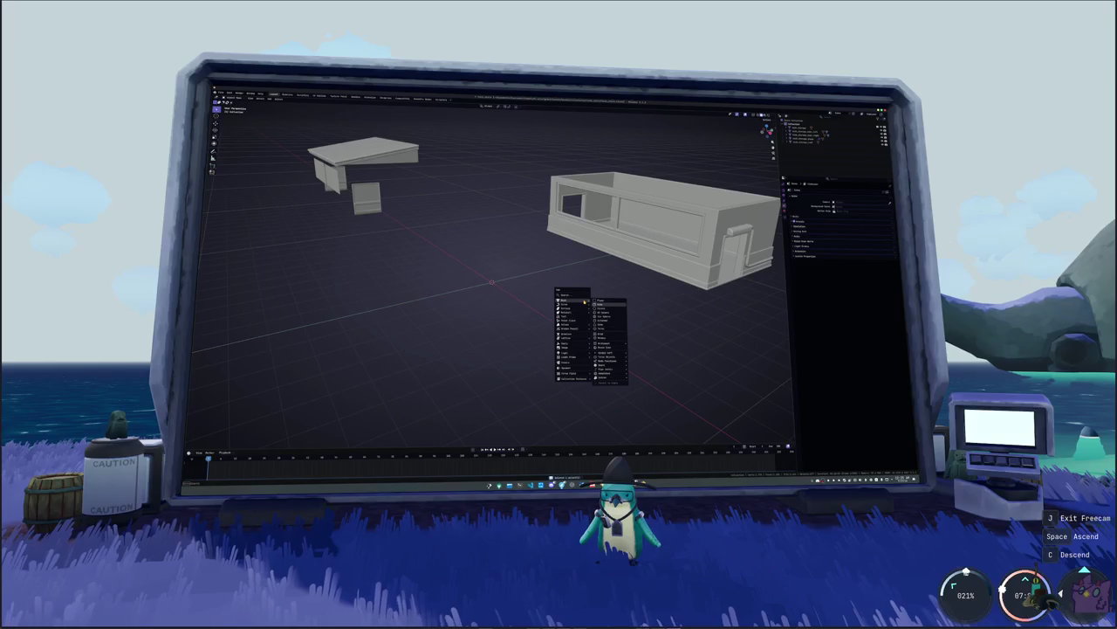
pyautogui.click(601, 304)
pyautogui.press('KP_1')
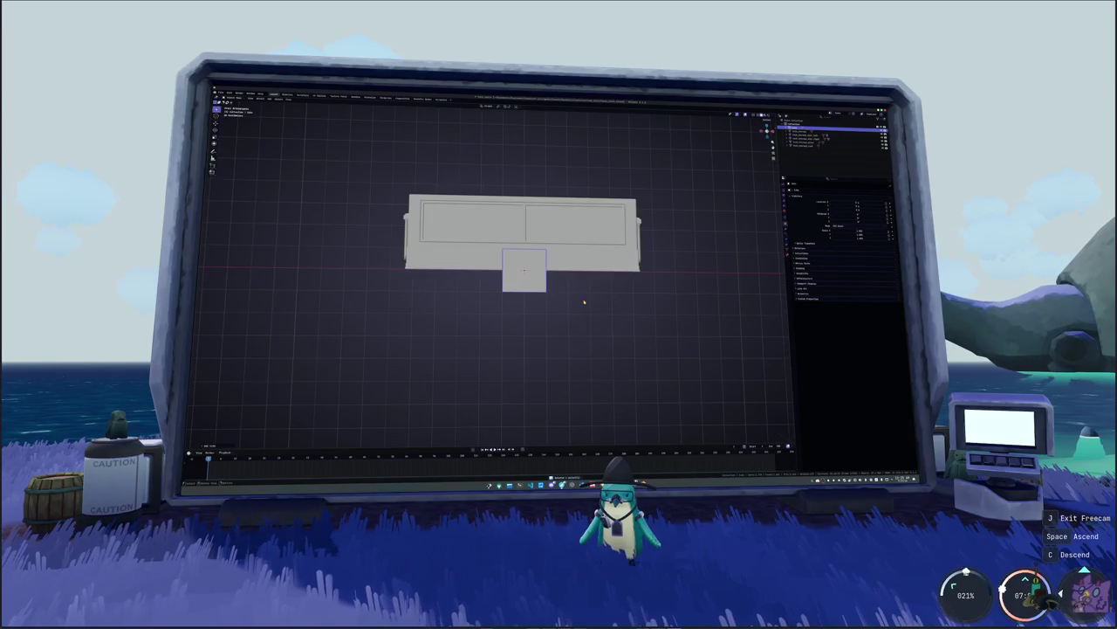
pyautogui.press('g')
pyautogui.click(559, 281)
pyautogui.press('KP_7')
pyautogui.scroll(-3, 548, 287)
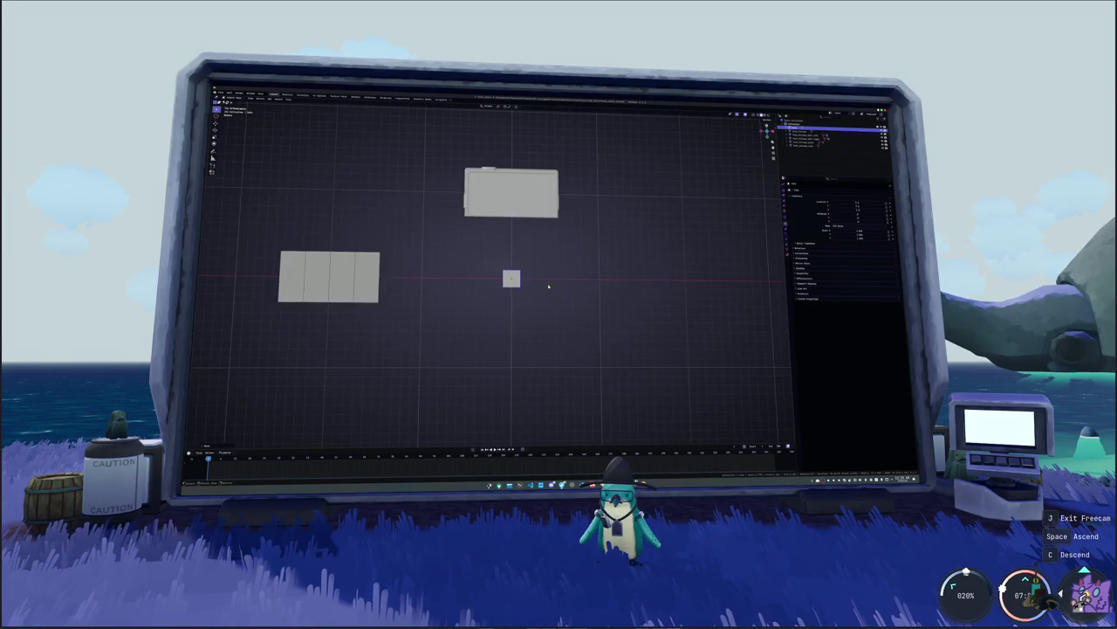
# - In Edit Mode, stretch the box along X and Z to size
pyautogui.press('Tab')
pyautogui.scroll(2, 546, 281)
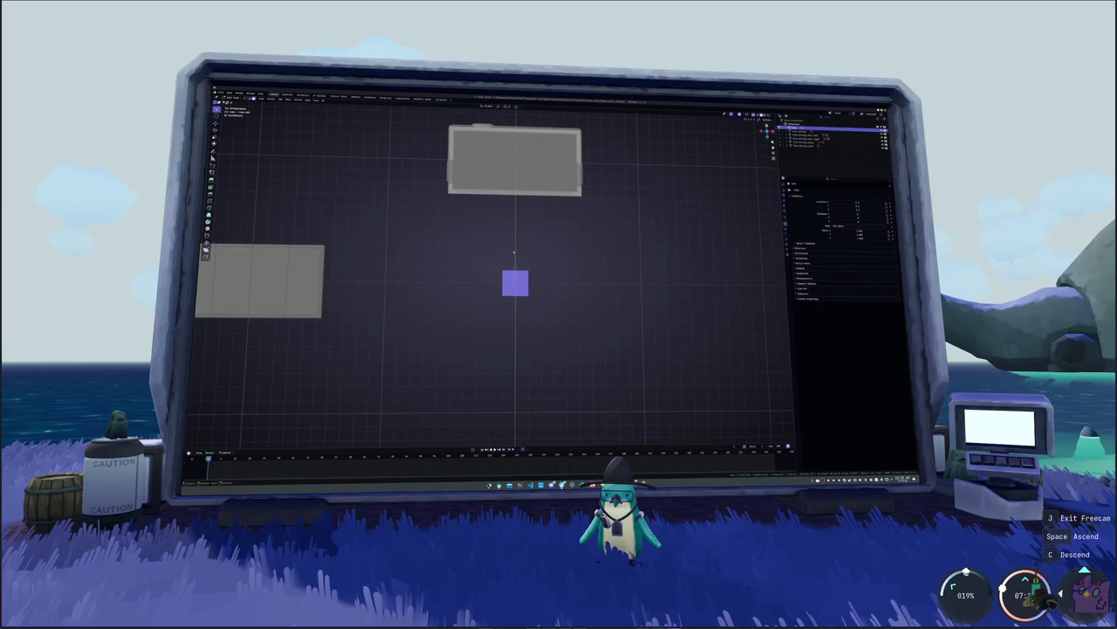
pyautogui.press('s')
pyautogui.press('x')
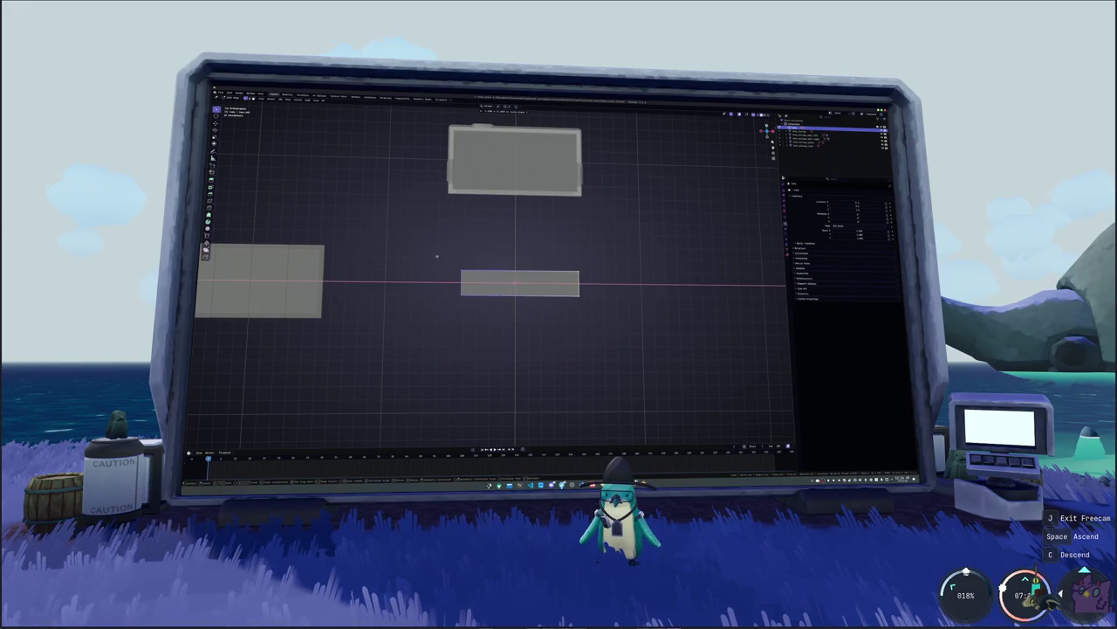
pyautogui.click(426, 258)
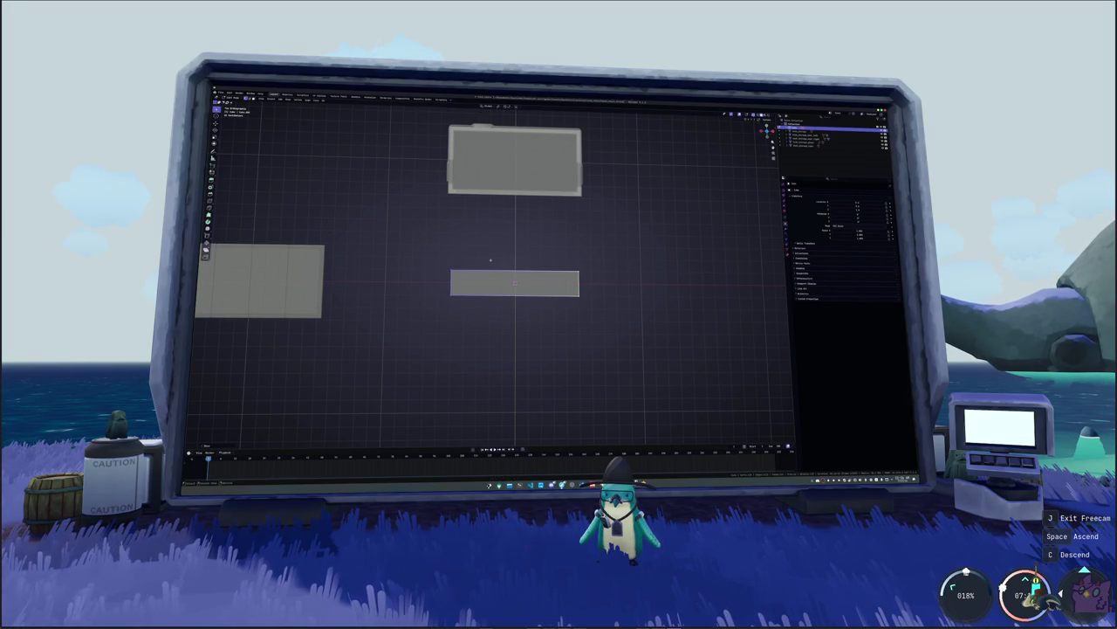
pyautogui.press('s')
pyautogui.press('z')
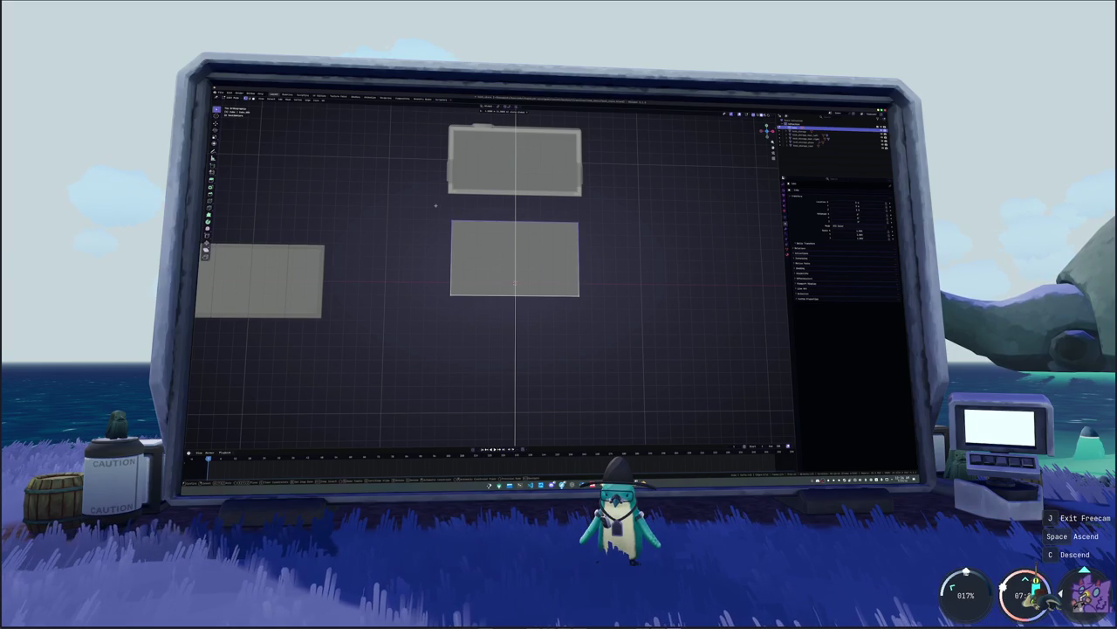
pyautogui.click(451, 213)
# - Lower the box's bottom edge and raise its top edge along Z
pyautogui.moveTo(621, 326); pyautogui.dragTo(421, 277)
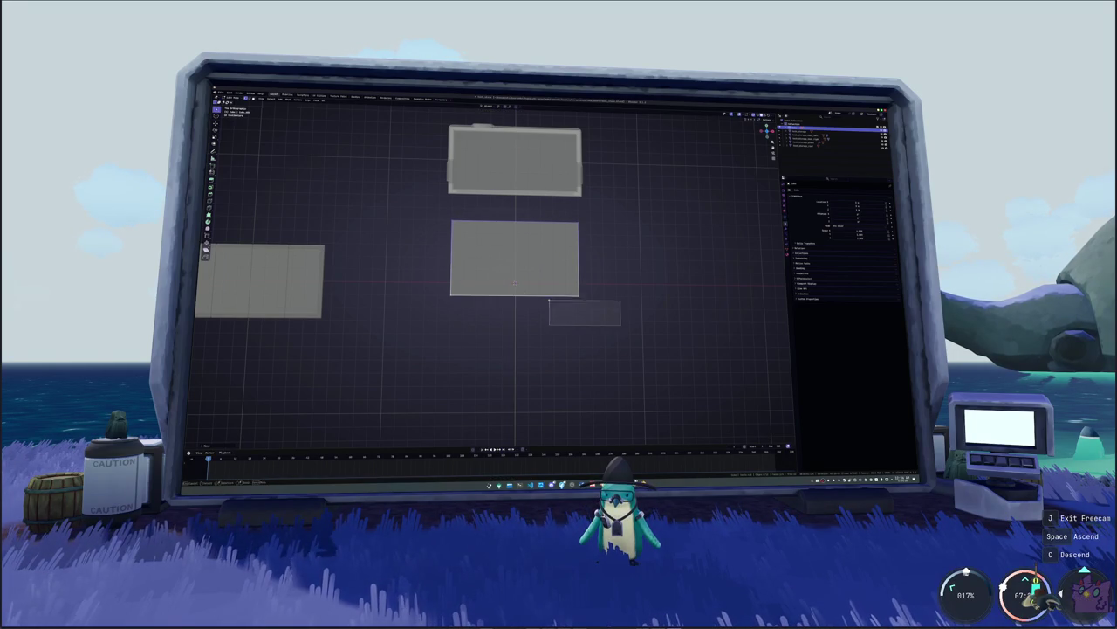
pyautogui.press('g')
pyautogui.press('z')
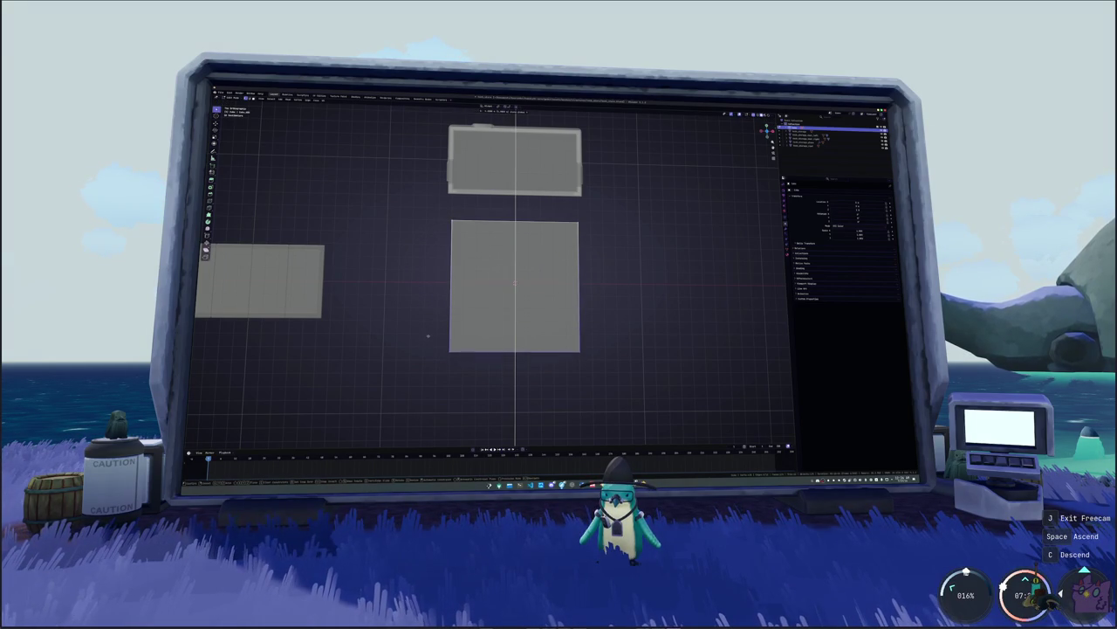
pyautogui.click(428, 330)
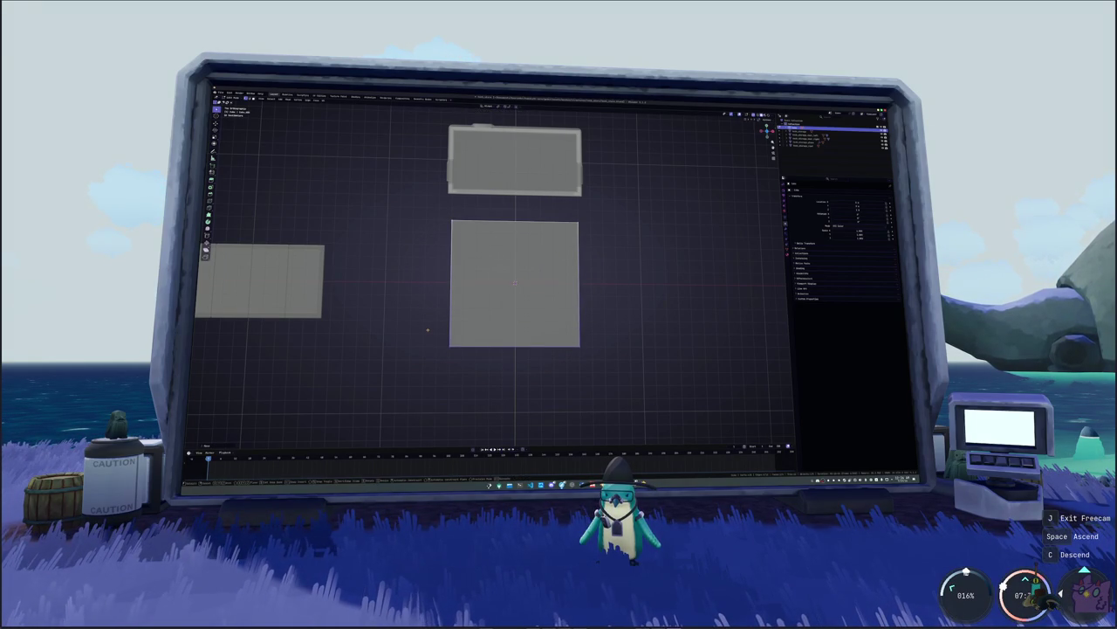
pyautogui.press('g')
pyautogui.press('z')
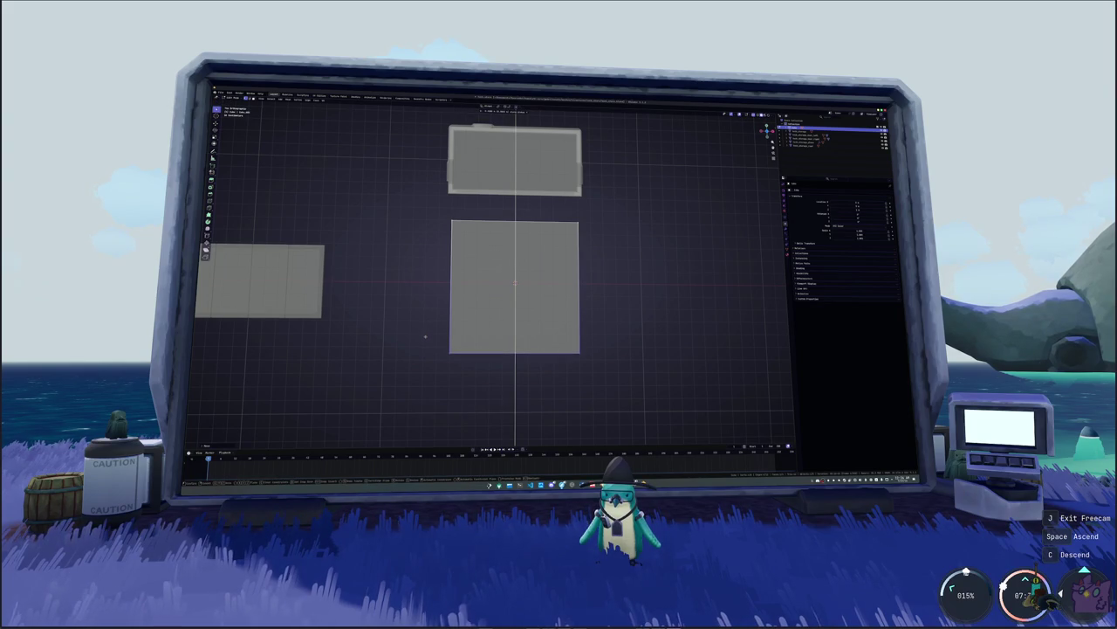
pyautogui.click(423, 342)
pyautogui.moveTo(580, 274); pyautogui.dragTo(400, 210)
pyautogui.press('g')
pyautogui.press('z')
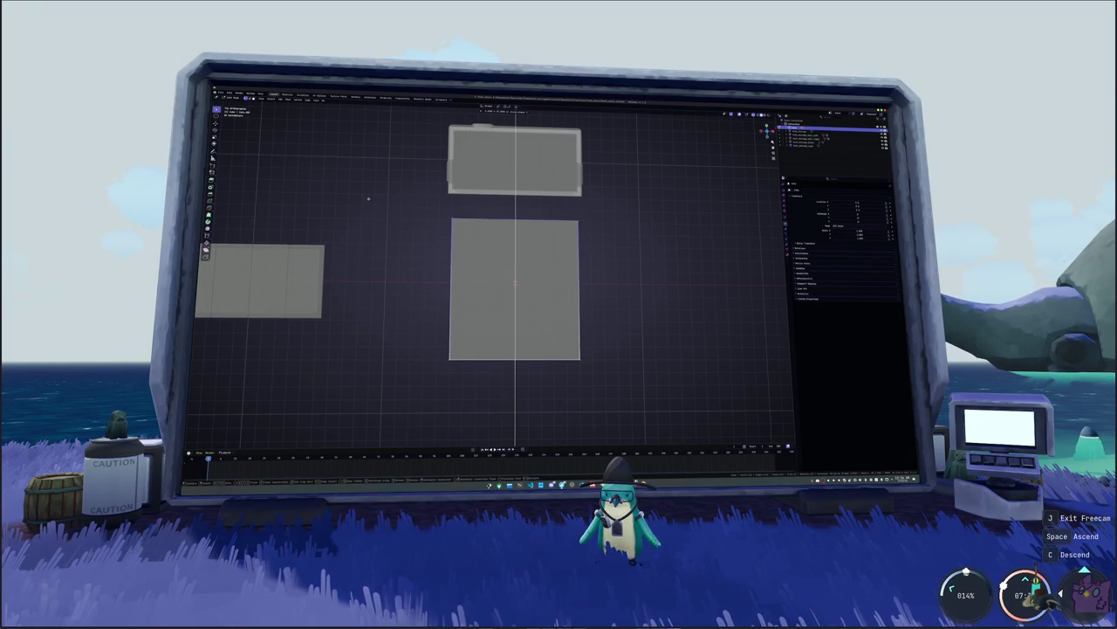
pyautogui.click(371, 187)
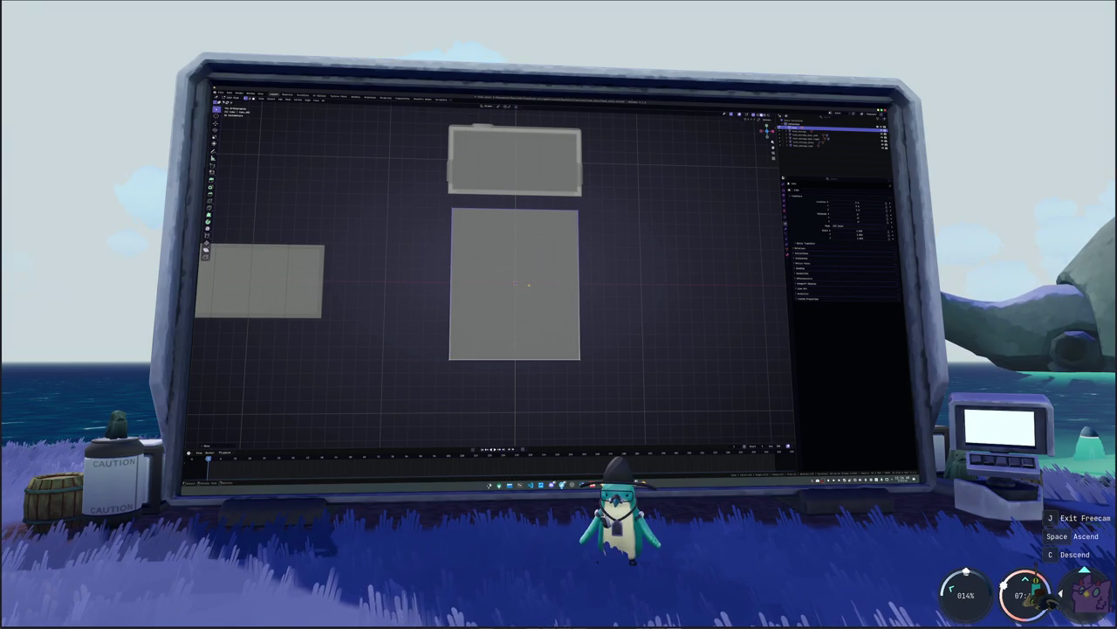
# - Select the lower box's top face and frame it in front view
pyautogui.moveTo(489, 279); pyautogui.dragTo(489, 358, button='middle')
pyautogui.click(511, 245)
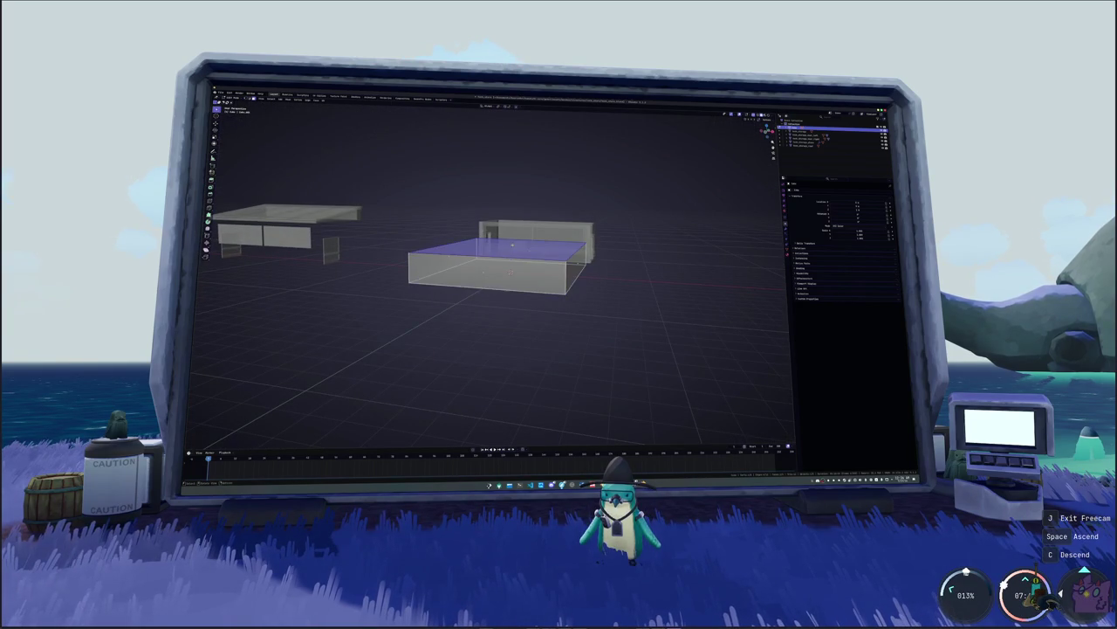
pyautogui.press('KP_1')
pyautogui.press('KP_Decimal')
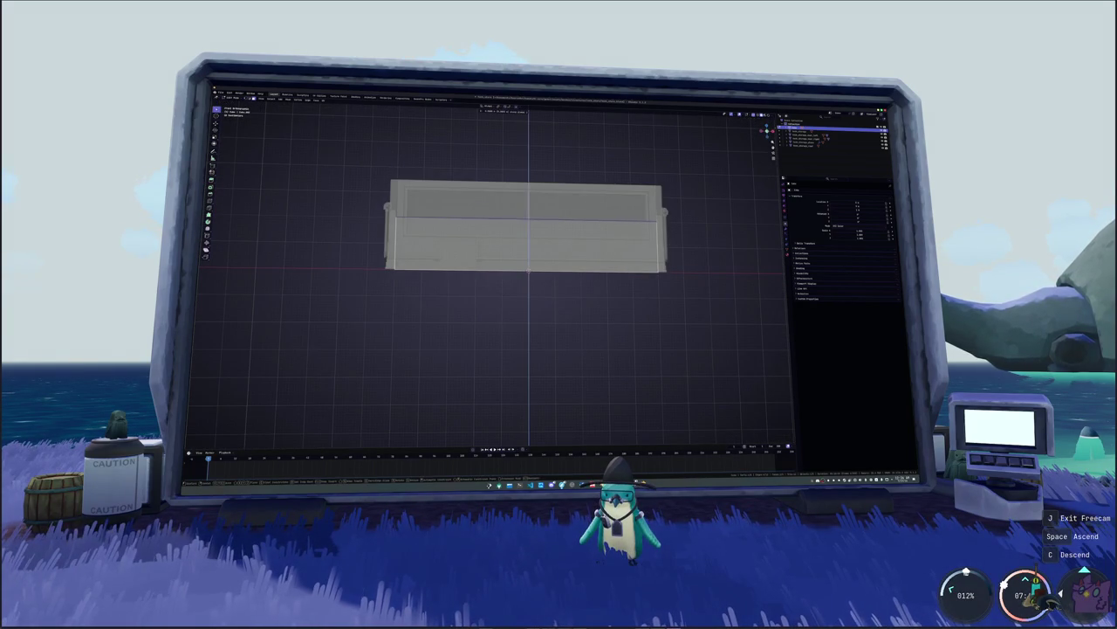
pyautogui.moveTo(612, 233); pyautogui.dragTo(618, 253, button='middle')
pyautogui.press('Tab')
pyautogui.press('KP_2')
pyautogui.press('KP_2')
pyautogui.press('KP_2')
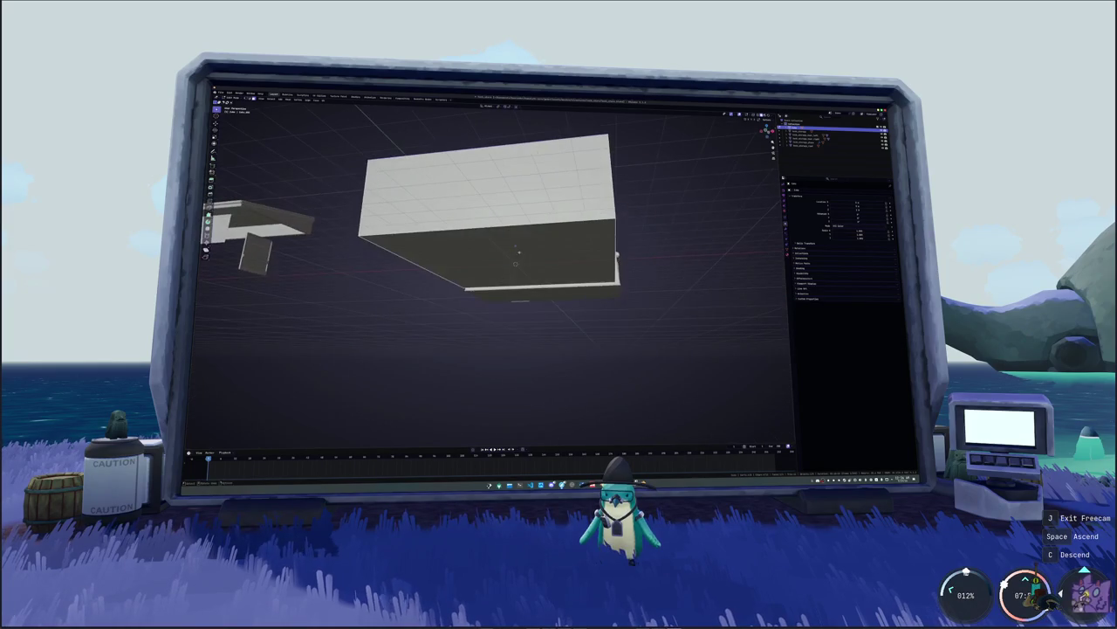
pyautogui.press('KP_1')
pyautogui.rightClick(653, 242)
pyautogui.moveTo(642, 241)
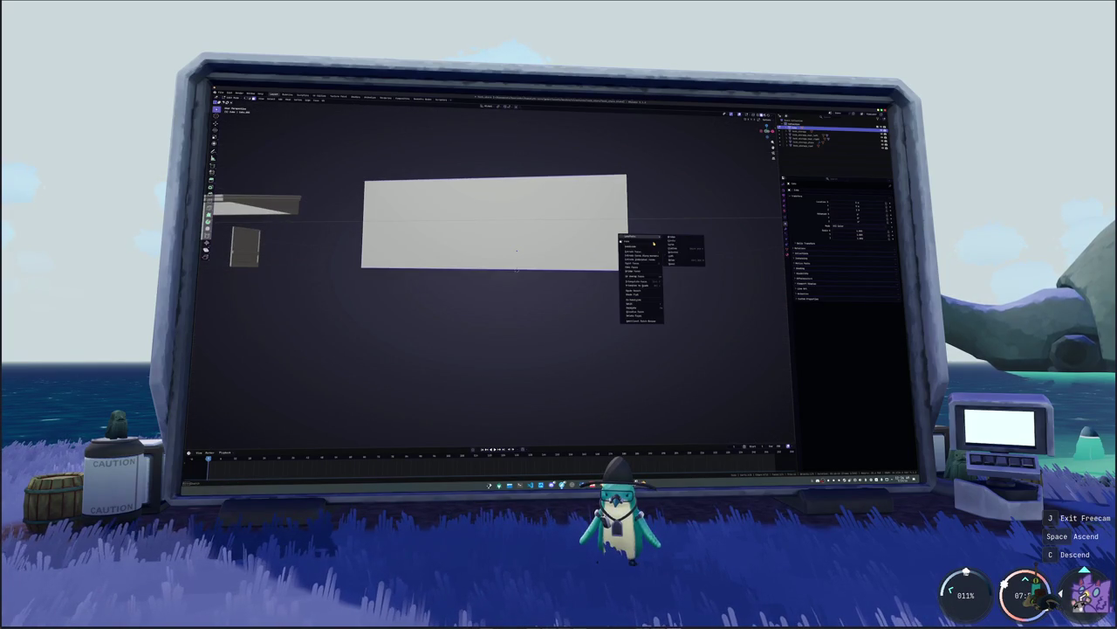
pyautogui.click(676, 309)
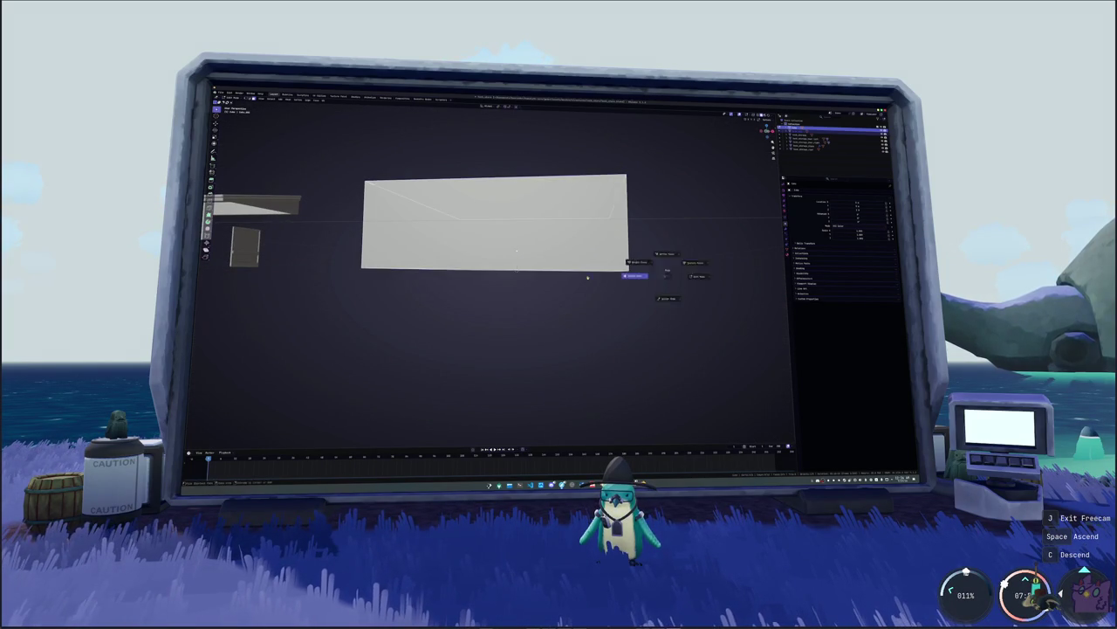
# - Detach the top face and move it along X to the right of the box
pyautogui.moveTo(654, 259); pyautogui.dragTo(611, 288, button='middle')
pyautogui.scroll(-3, 512, 254)
pyautogui.press('g')
pyautogui.press('x')
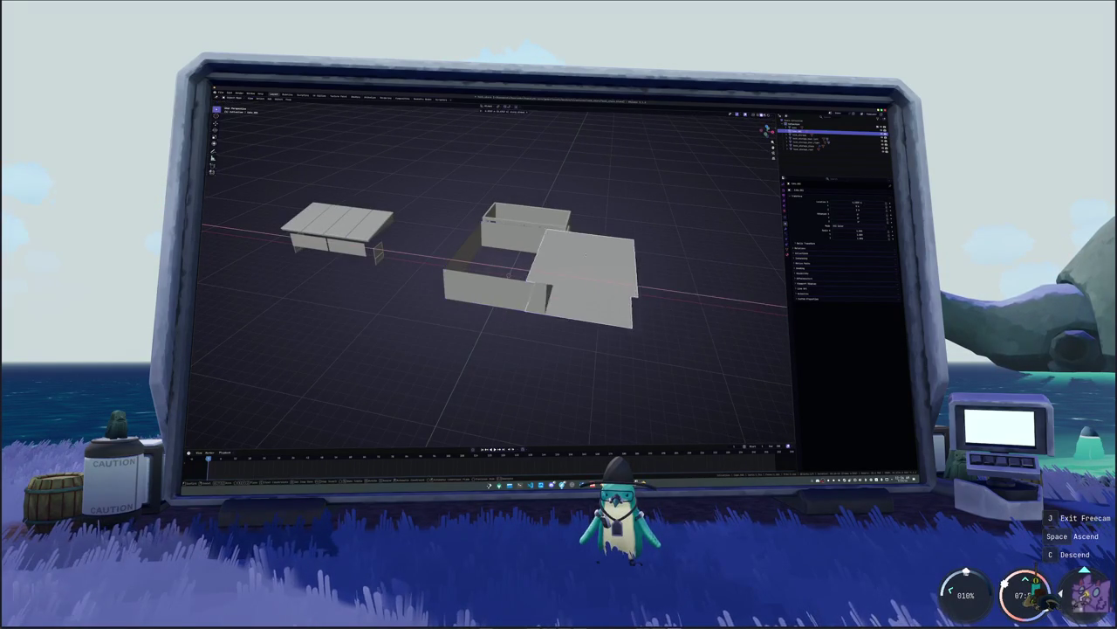
pyautogui.click(708, 265)
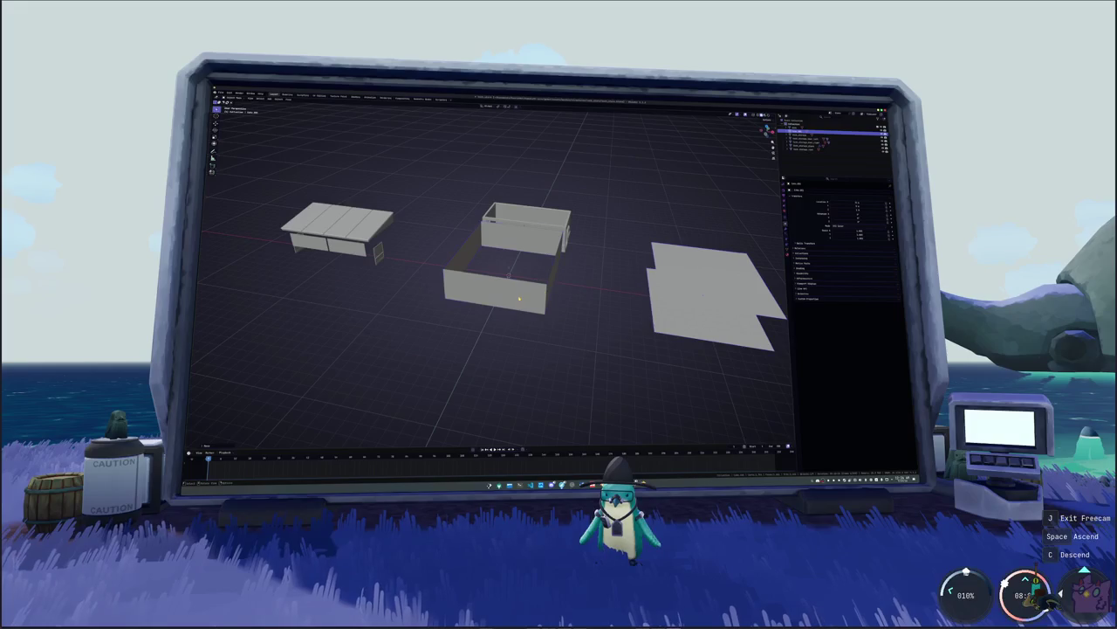
pyautogui.scroll(2, 586, 279)
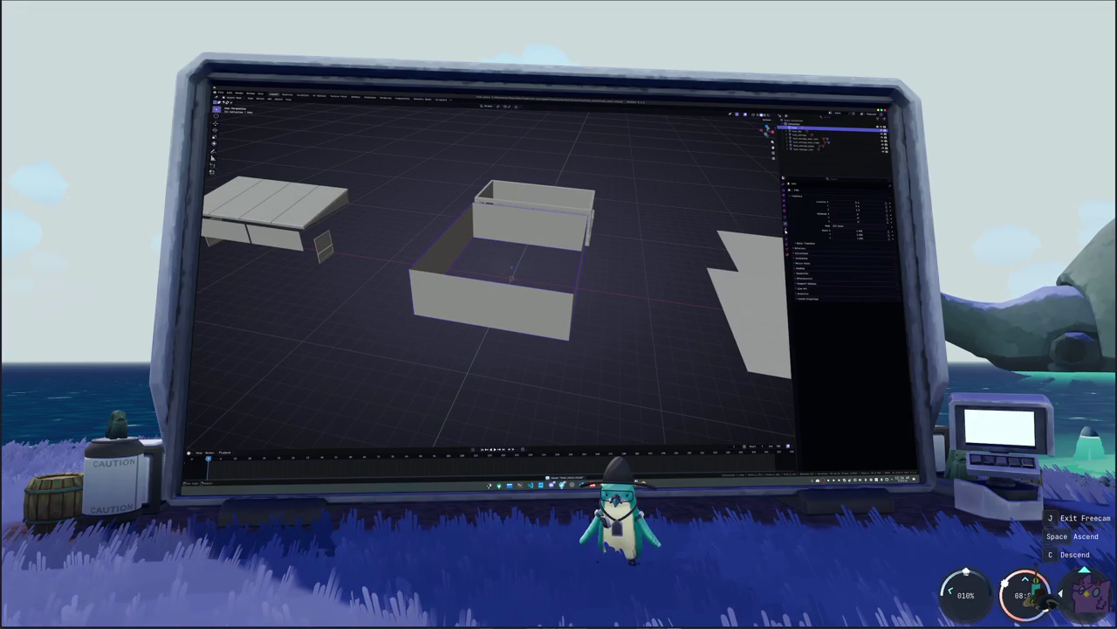
pyautogui.click(788, 229)
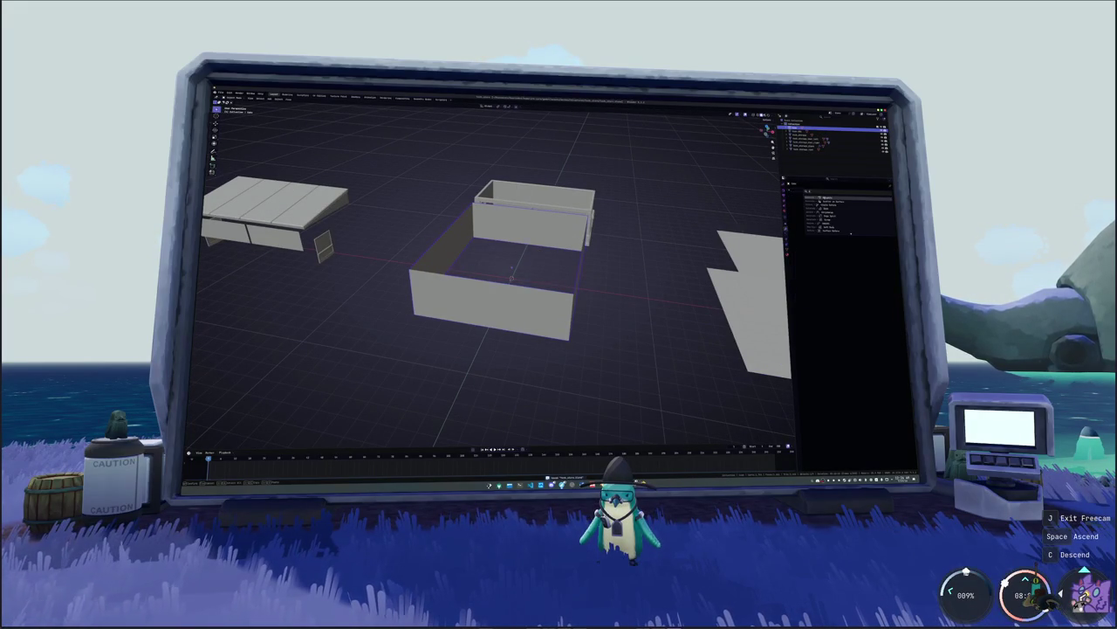
# - Apply the box's scale and push the Solidify offset to its full value
pyautogui.click(784, 217)
pyautogui.hotkey('ctrl', 'a')
pyautogui.click(617, 268)
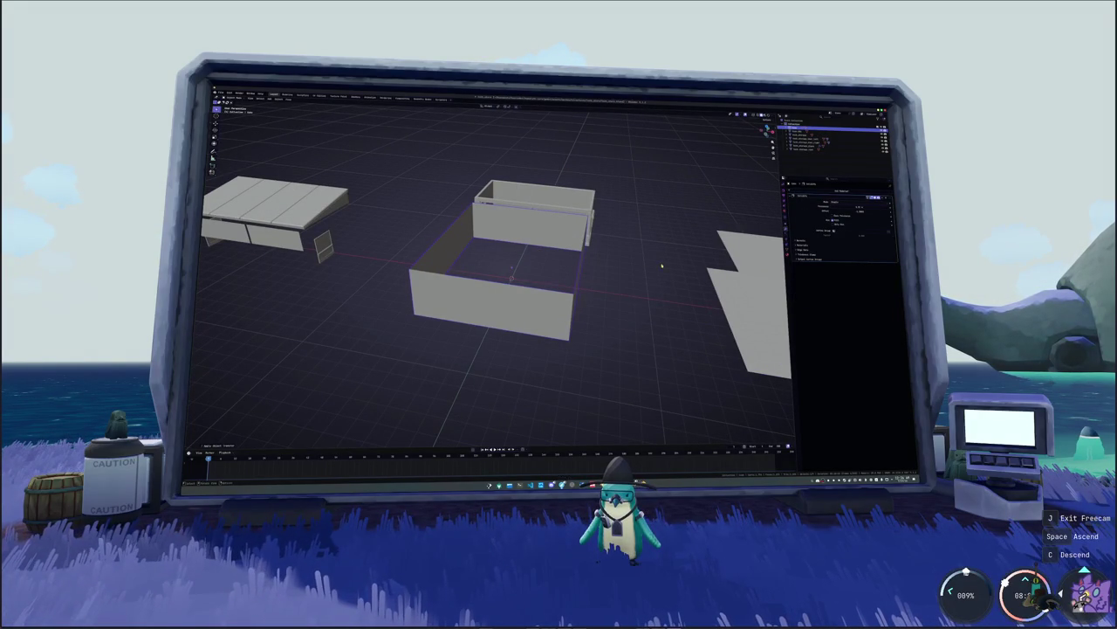
pyautogui.moveTo(838, 211); pyautogui.dragTo(889, 212)
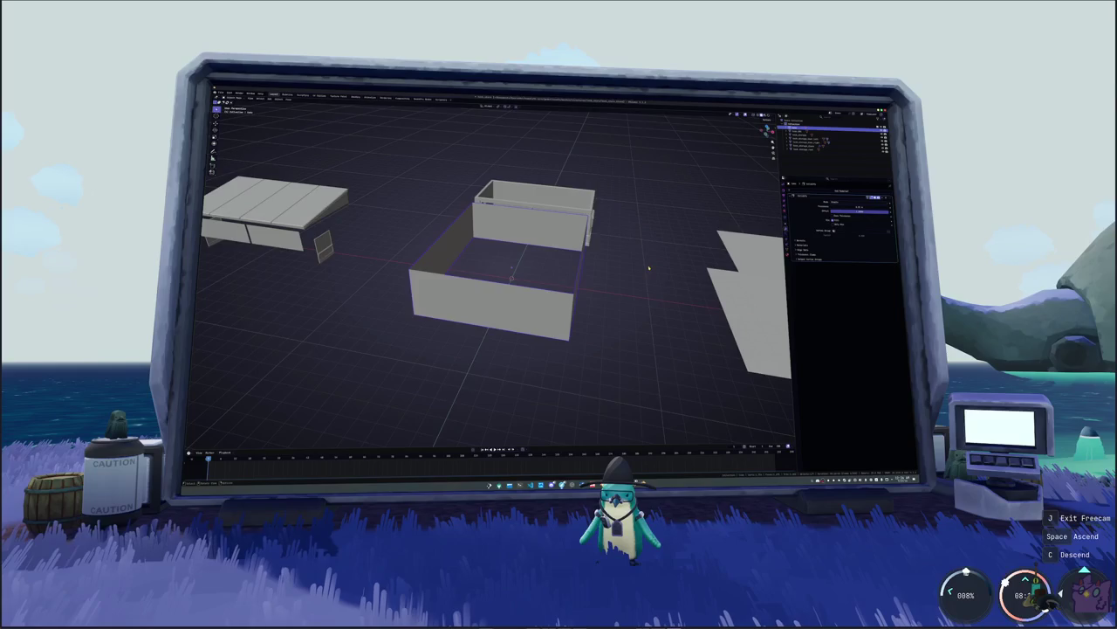
# - Raise the Solidify thickness so the box's outline becomes solid walls
pyautogui.press('KP_7')
pyautogui.press('KP_Decimal')
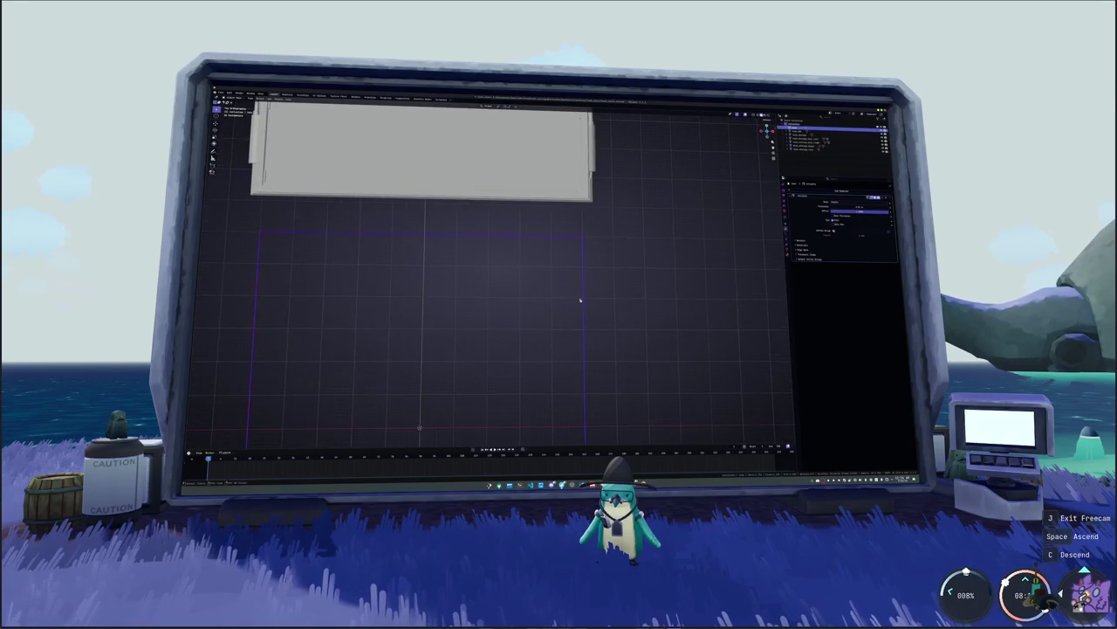
pyautogui.scroll(2, 611, 262)
pyautogui.scroll(1, 633, 255)
pyautogui.moveTo(839, 207); pyautogui.dragTo(873, 207)
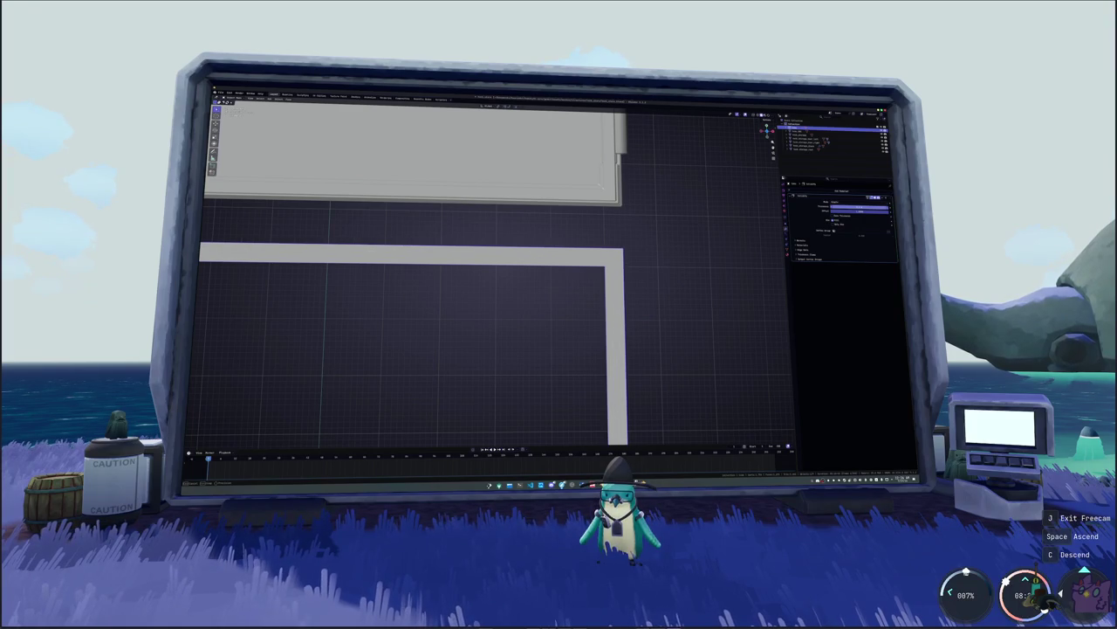
pyautogui.moveTo(873, 206); pyautogui.dragTo(873, 206)
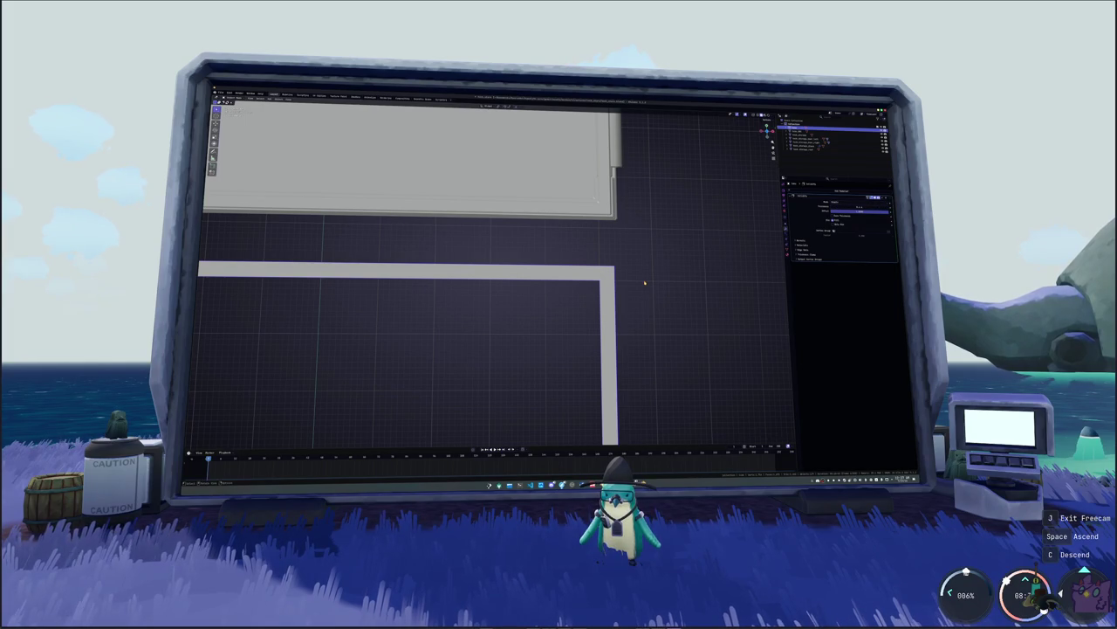
# - Shift the upper room down and fine-tune the L-shaped room's wall thickness
pyautogui.press('e')
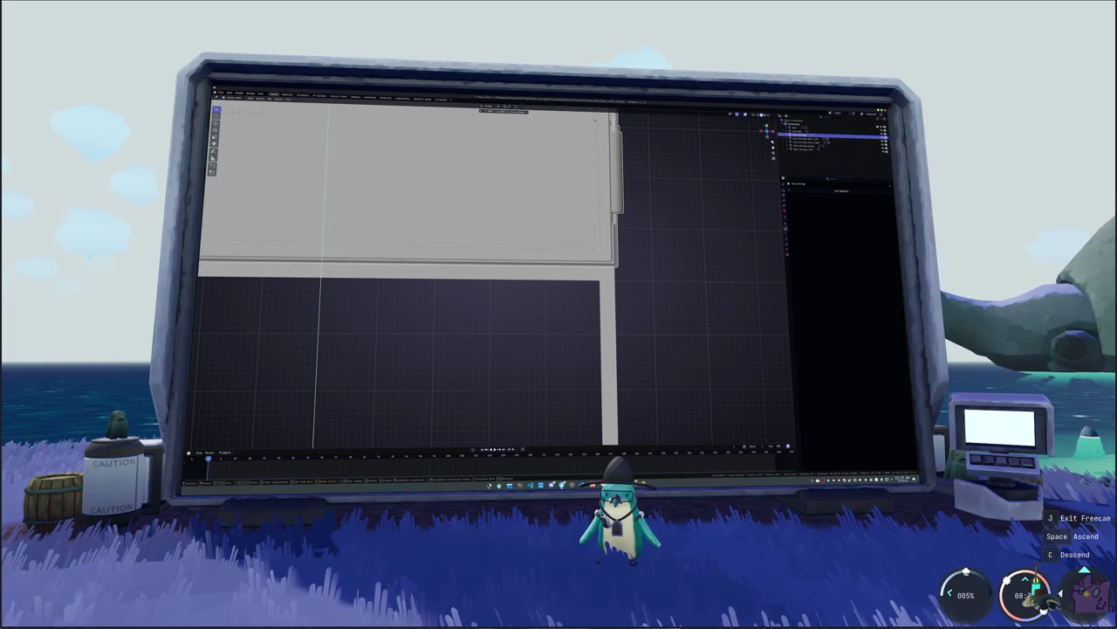
pyautogui.click(604, 256)
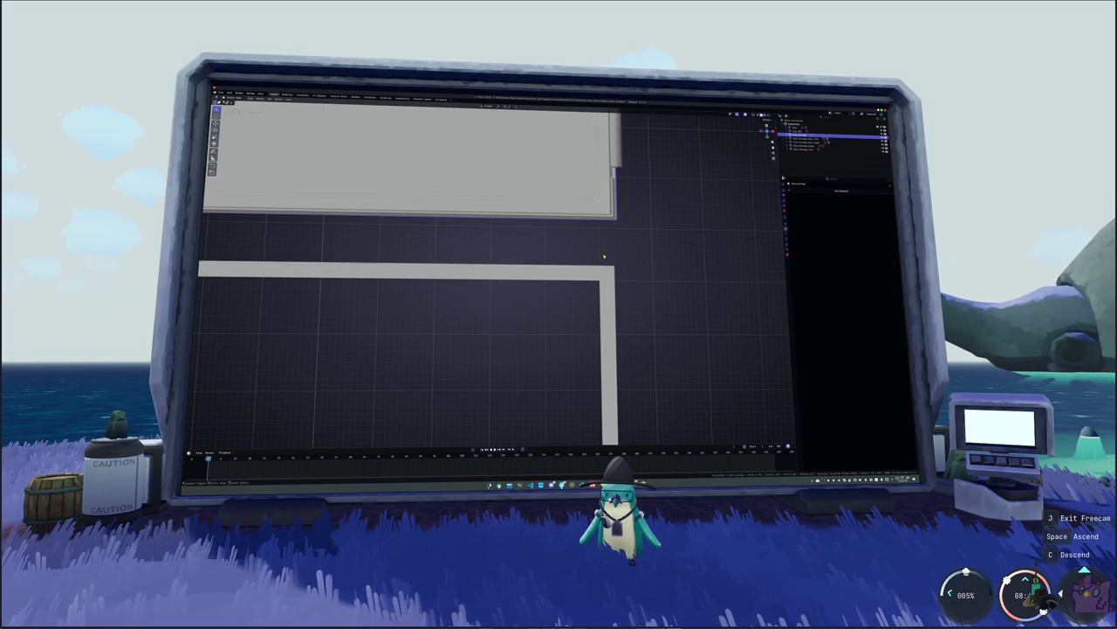
pyautogui.click(780, 234)
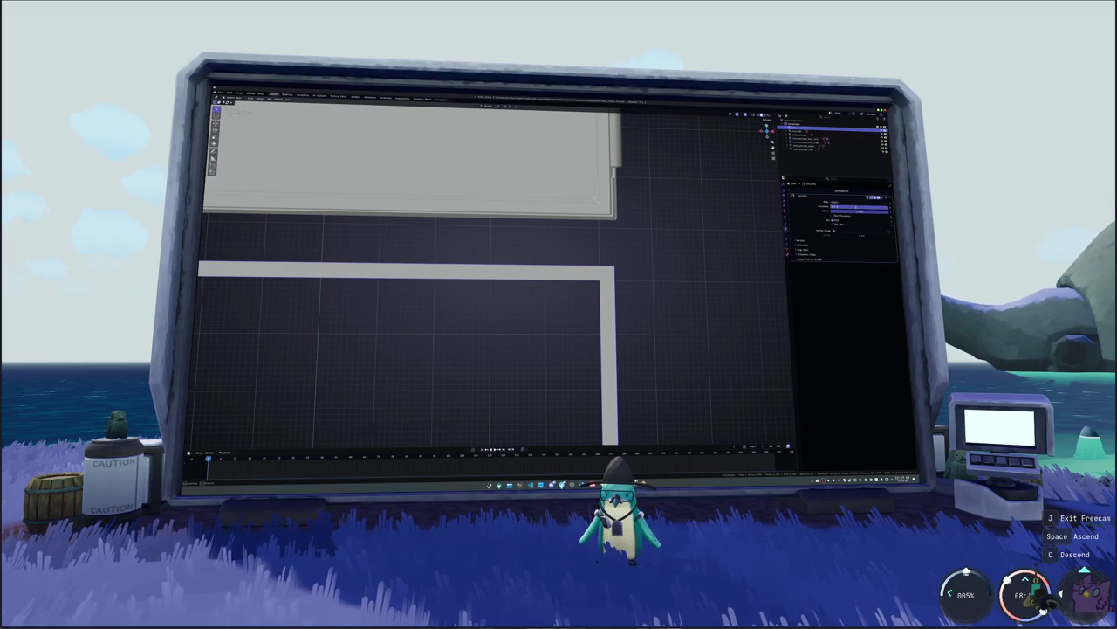
pyautogui.moveTo(860, 207); pyautogui.dragTo(851, 207)
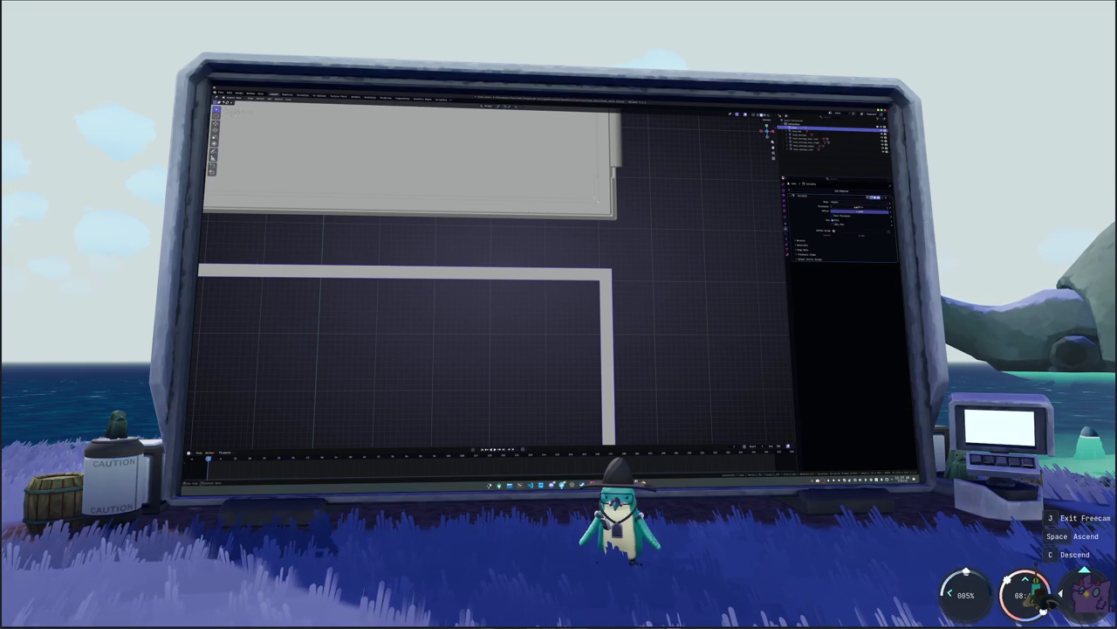
pyautogui.click(646, 217)
pyautogui.press('g')
pyautogui.press('Escape')
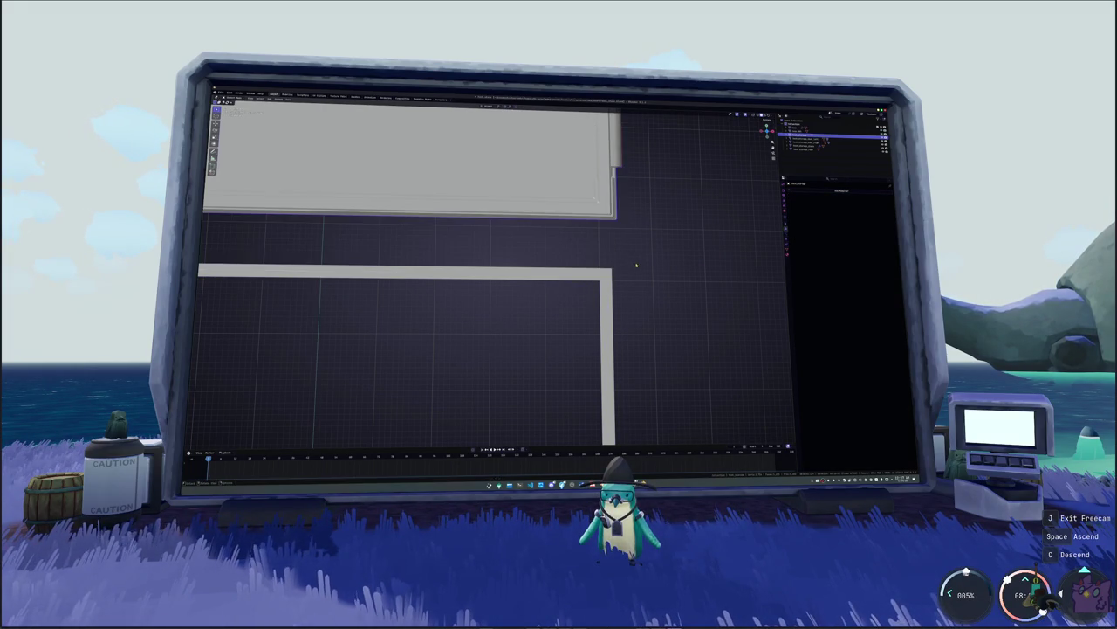
pyautogui.click(616, 279)
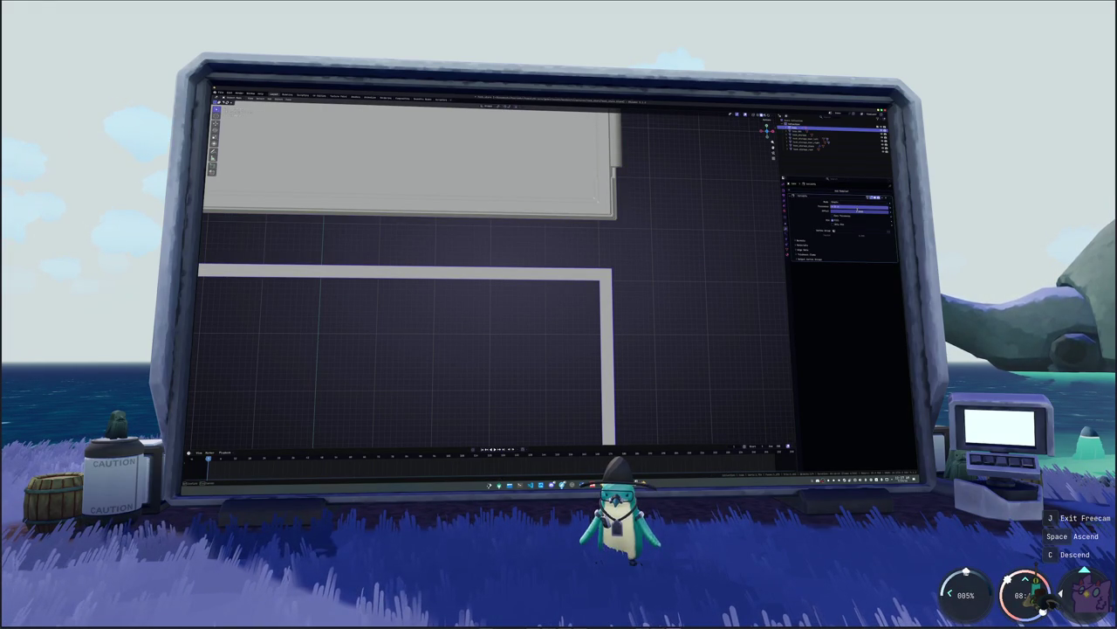
pyautogui.moveTo(860, 209); pyautogui.dragTo(855, 210)
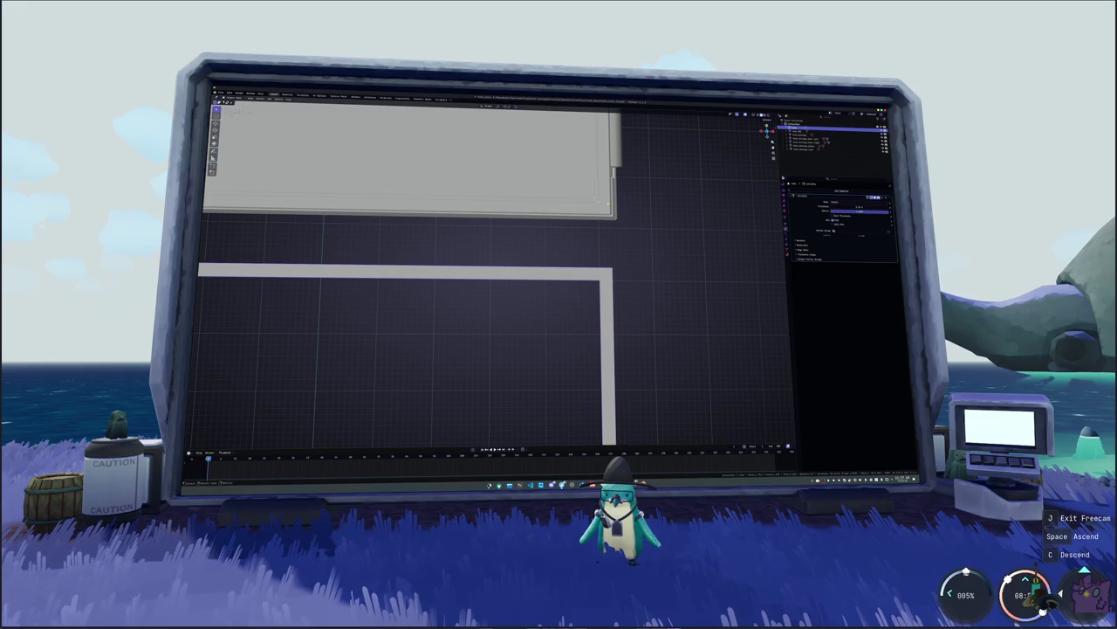
# - Move the upper room down flush against the open-topped box's wall
pyautogui.click(608, 203)
pyautogui.press('g')
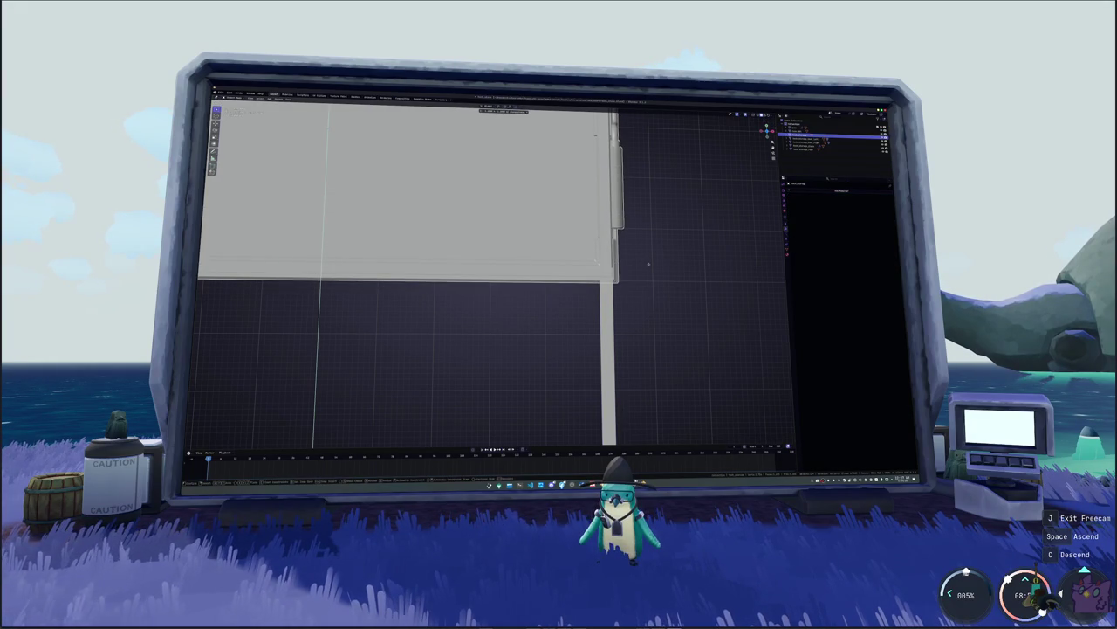
pyautogui.scroll(-3, 648, 264)
pyautogui.scroll(-4, 643, 269)
pyautogui.moveTo(644, 270)
pyautogui.mouseDown(button='middle')
pyautogui.moveTo(551, 346)
pyautogui.moveTo(524, 274)
pyautogui.moveTo(563, 280)
pyautogui.moveTo(529, 216)
pyautogui.moveTo(534, 273)
pyautogui.mouseUp(button='middle')
pyautogui.click(529, 277)
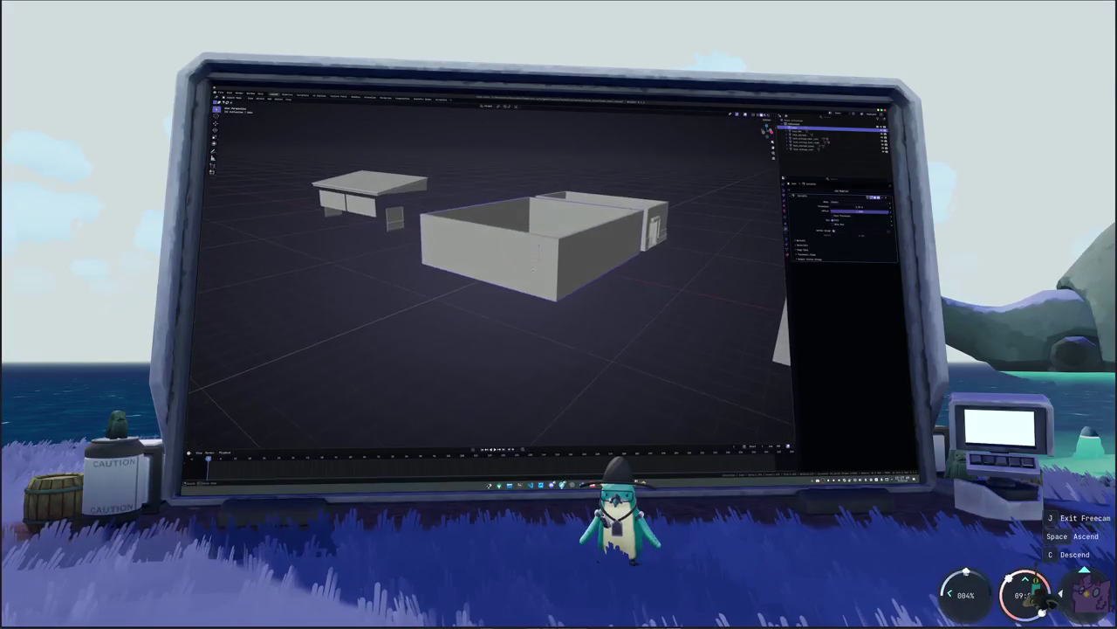
# - Select the thin bar and slide it along X in top view
pyautogui.click(395, 216)
pyautogui.moveTo(395, 215); pyautogui.dragTo(488, 256, button='middle')
pyautogui.moveTo(430, 190); pyautogui.dragTo(471, 157, button='middle')
pyautogui.moveTo(475, 249); pyautogui.dragTo(464, 253, button='middle')
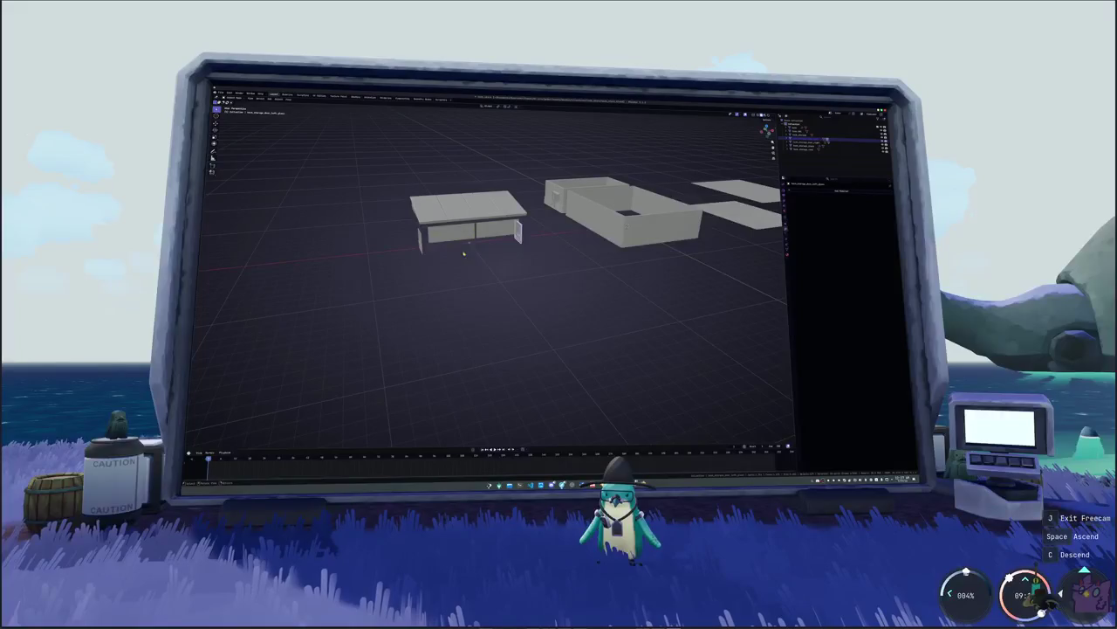
pyautogui.press('KP_7')
pyautogui.press('g')
pyautogui.press('x')
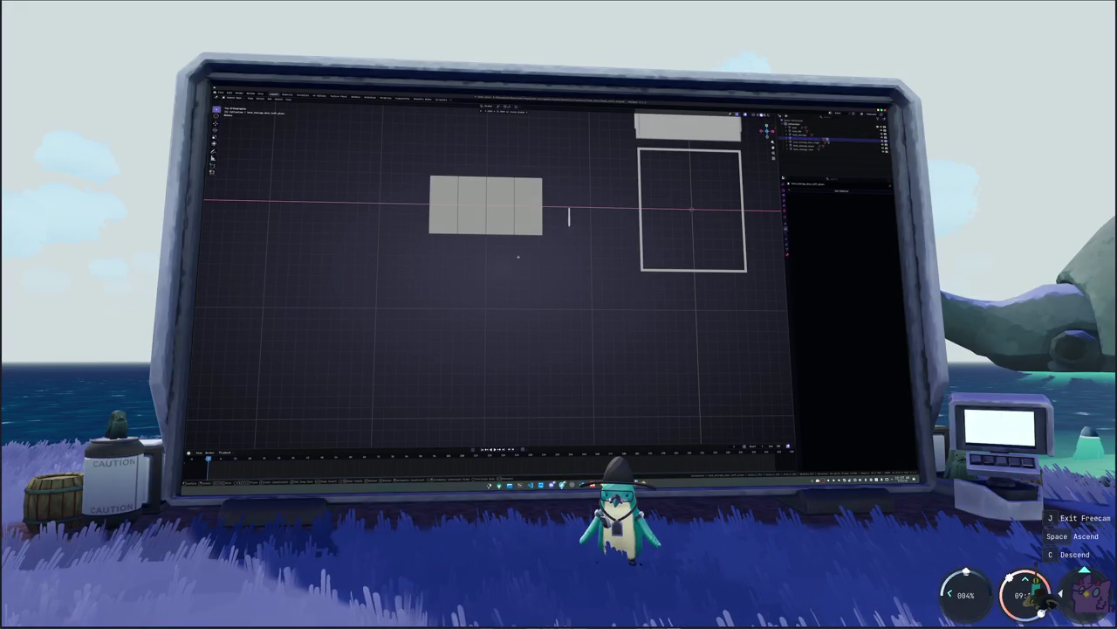
pyautogui.click(698, 259)
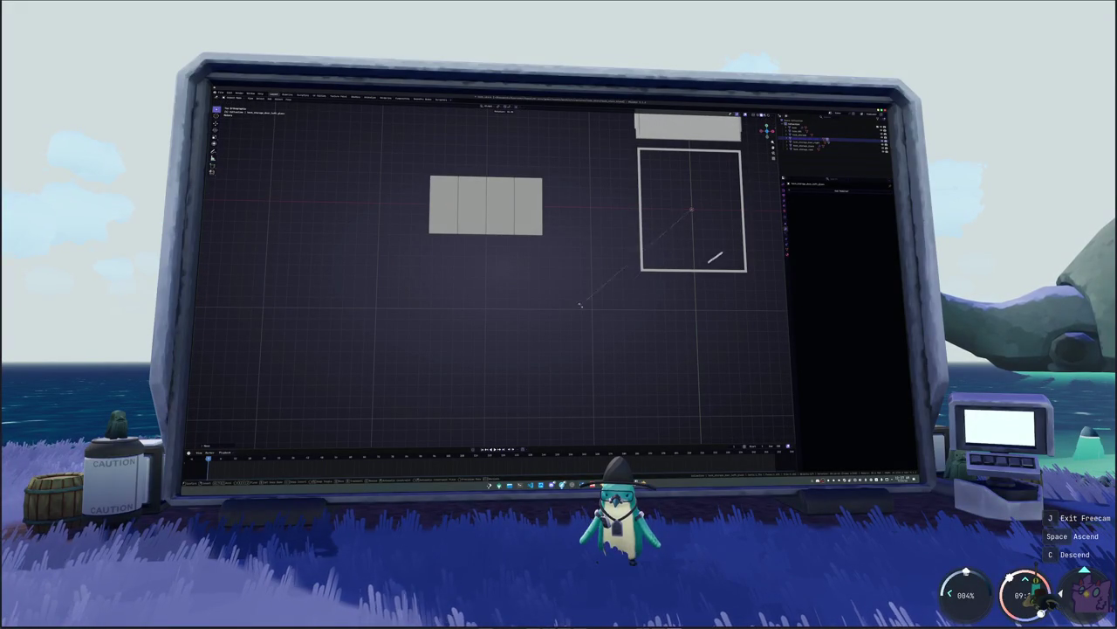
# - Check the bar's placement from an angle, then move it along X again
pyautogui.scroll(3, 494, 223)
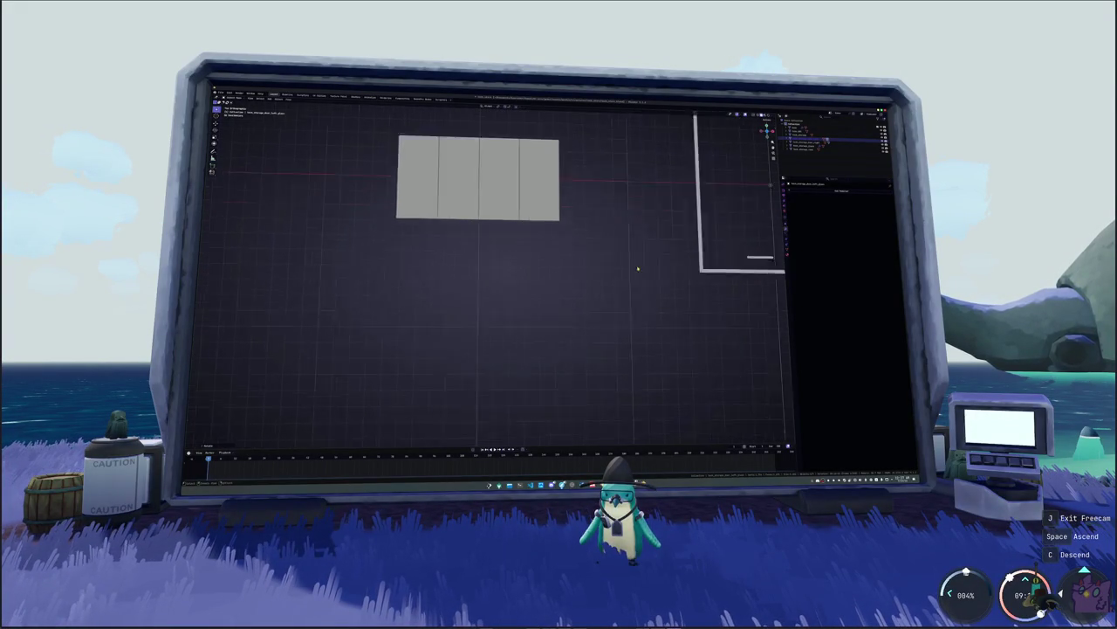
pyautogui.scroll(2, 494, 223)
pyautogui.moveTo(493, 223)
pyautogui.mouseDown(button='middle')
pyautogui.moveTo(541, 261)
pyautogui.moveTo(572, 247)
pyautogui.moveTo(524, 241)
pyautogui.mouseUp(button='middle')
pyautogui.scroll(4, 510, 239)
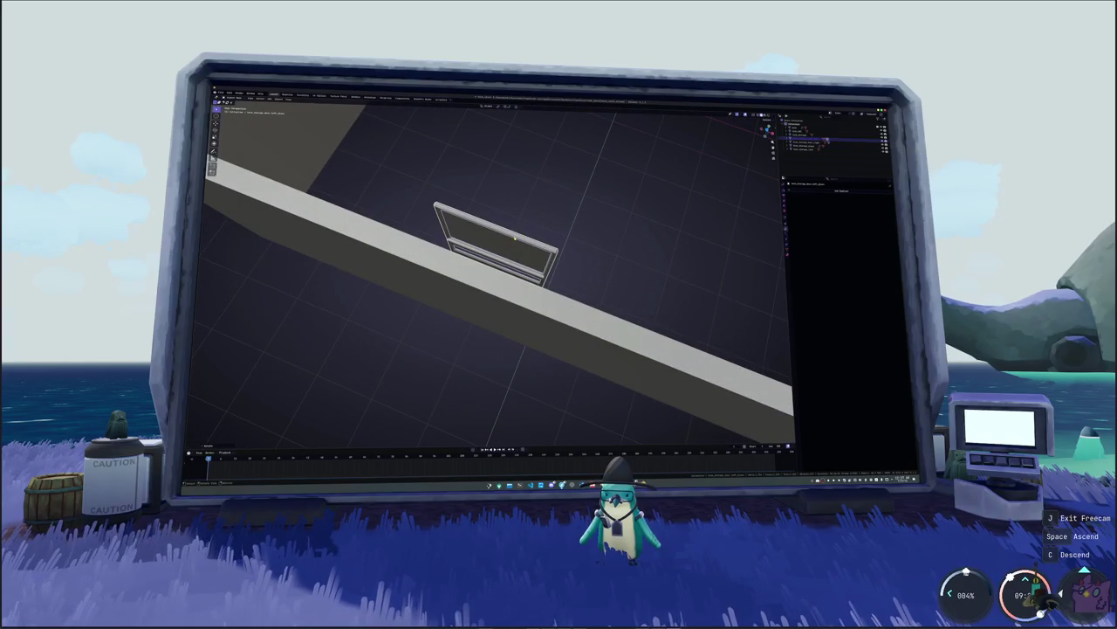
pyautogui.scroll(2, 515, 236)
pyautogui.scroll(-5, 527, 251)
pyautogui.press('KP_7')
pyautogui.press('g')
pyautogui.press('x')
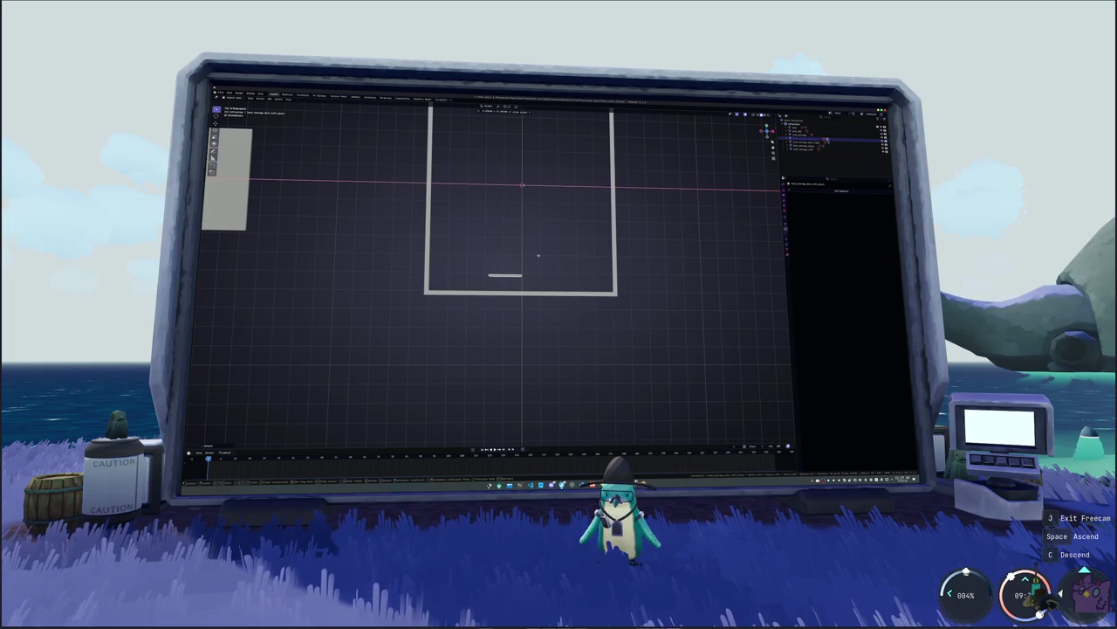
# - Place the wall bar by the bottom wall and duplicate it end-to-end along X
pyautogui.click(539, 255)
pyautogui.scroll(3, 539, 255)
pyautogui.scroll(1, 550, 256)
pyautogui.scroll(2, 567, 257)
pyautogui.scroll(2, 568, 258)
pyautogui.keyDown('shift'); pyautogui.moveTo(593, 207); pyautogui.dragTo(545, 229, button='middle'); pyautogui.keyUp('shift')
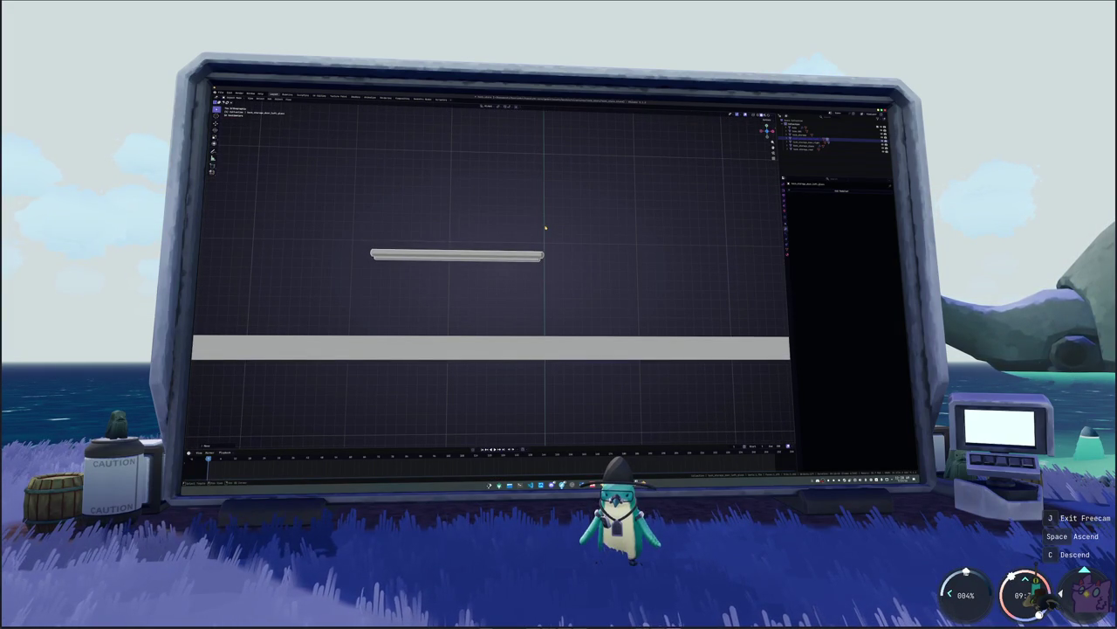
pyautogui.hotkey('shift', 'd')
pyautogui.press('x')
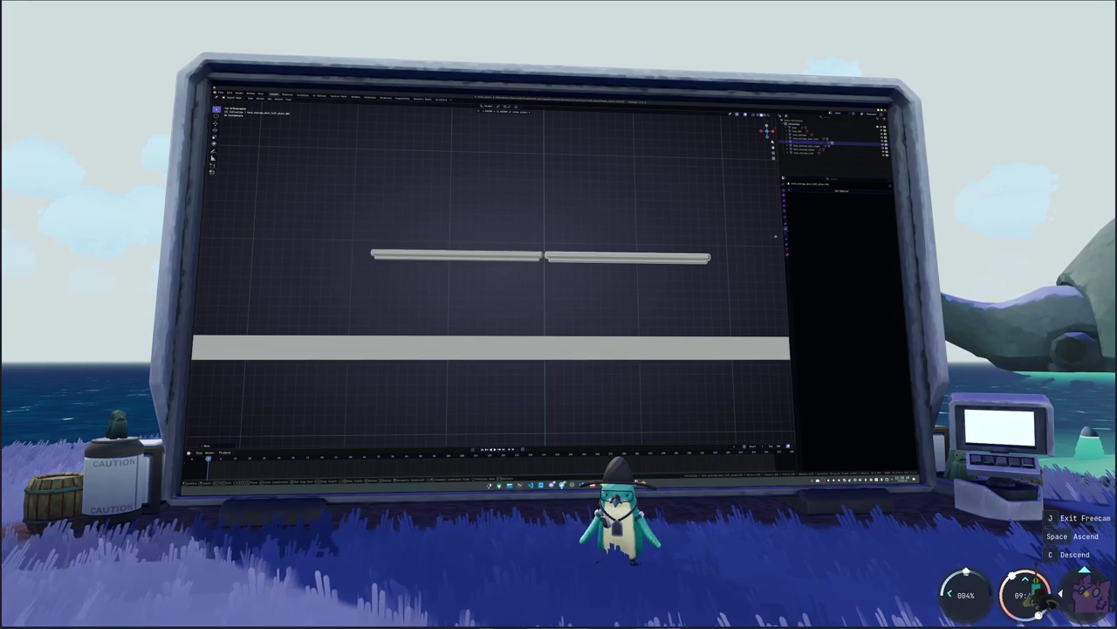
pyautogui.click(769, 241)
# - Select both rods from a straight top view
pyautogui.scroll(3, 636, 293)
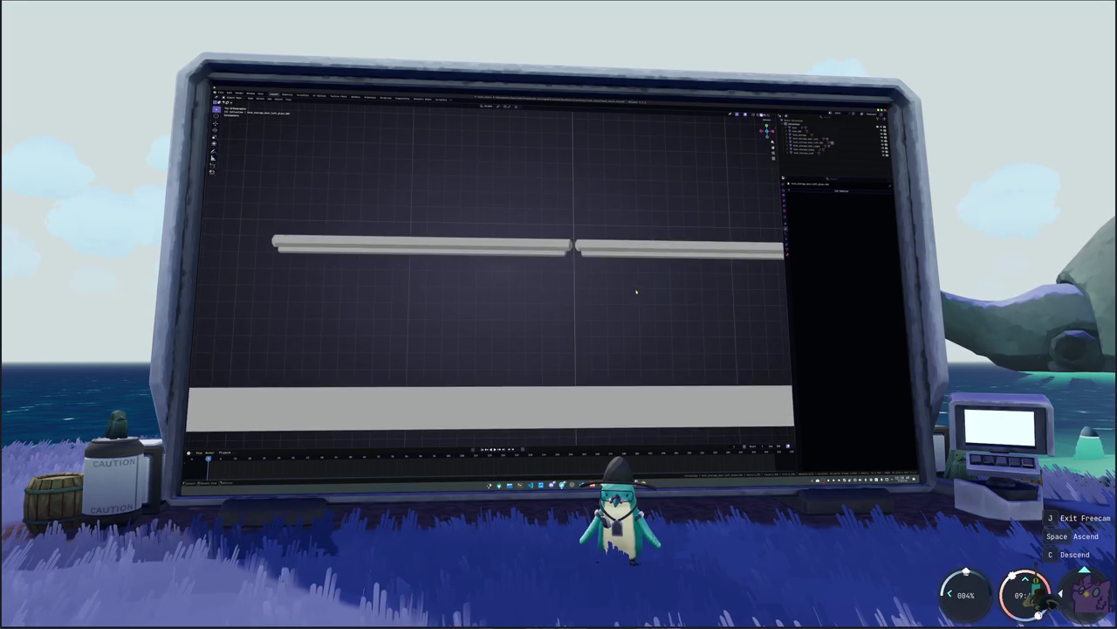
pyautogui.scroll(-4, 636, 293)
pyautogui.moveTo(611, 294); pyautogui.dragTo(558, 301, button='middle')
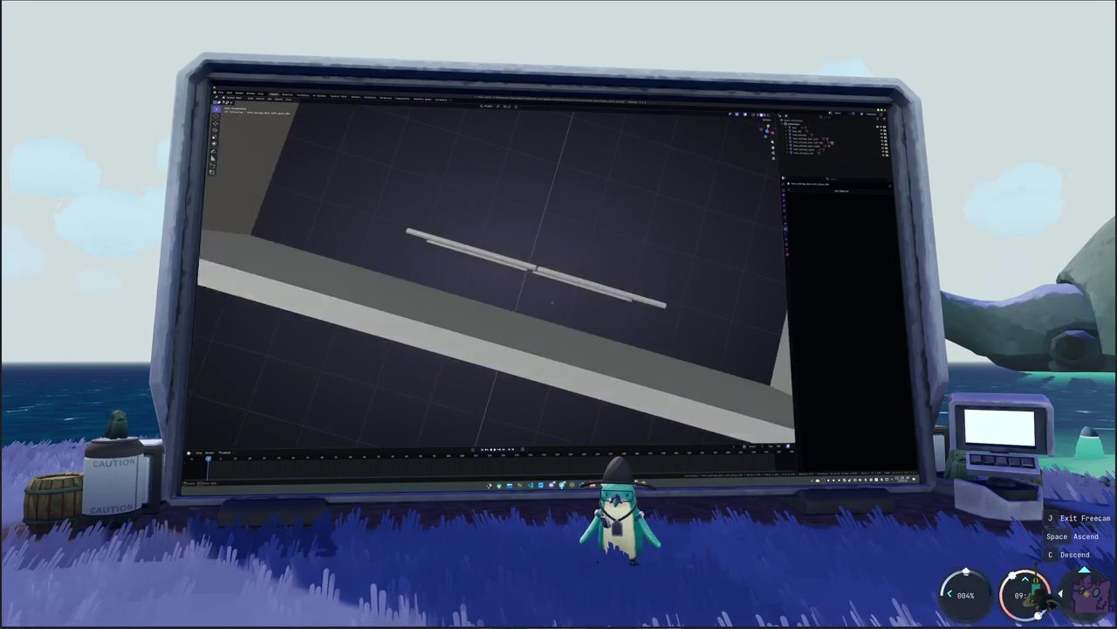
pyautogui.press('KP_7')
pyautogui.scroll(4, 563, 292)
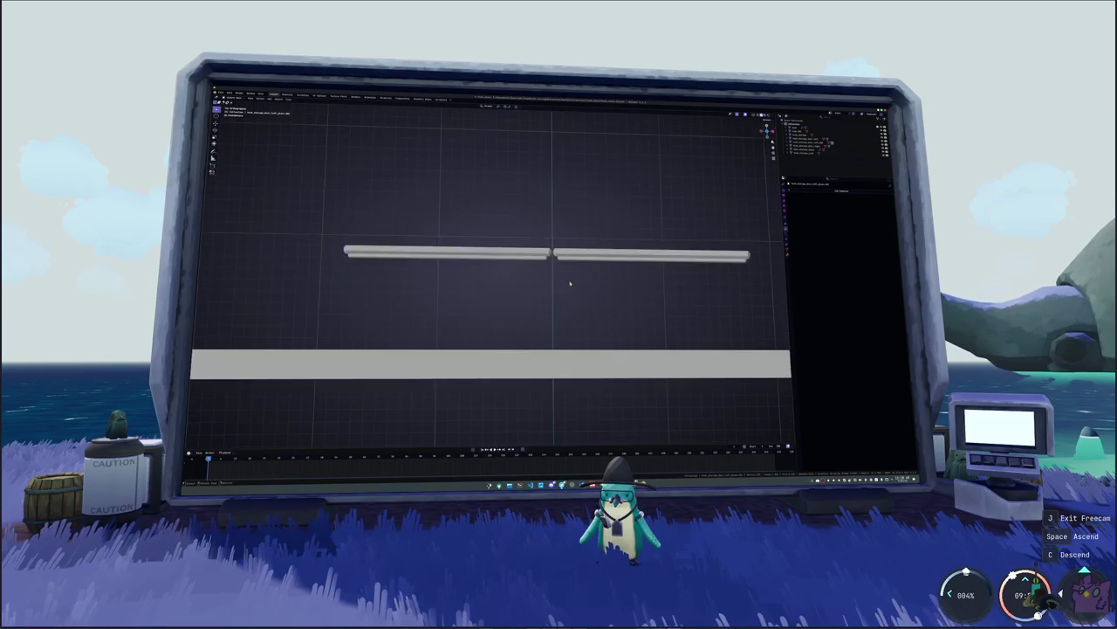
pyautogui.scroll(4, 568, 296)
pyautogui.moveTo(572, 305); pyautogui.dragTo(241, 163)
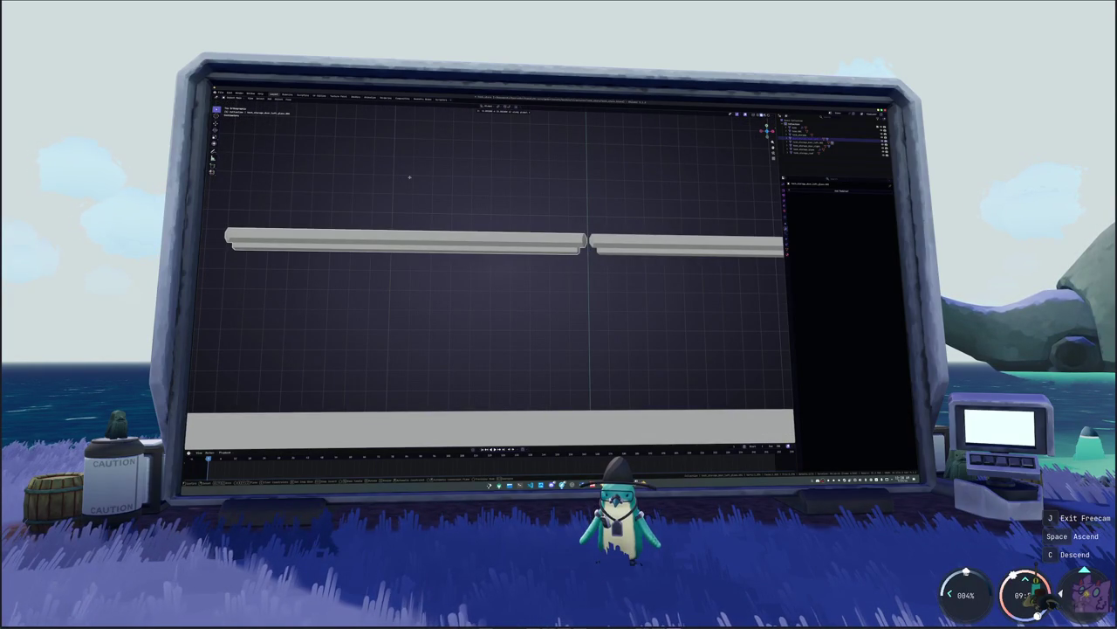
pyautogui.scroll(-2, 414, 179)
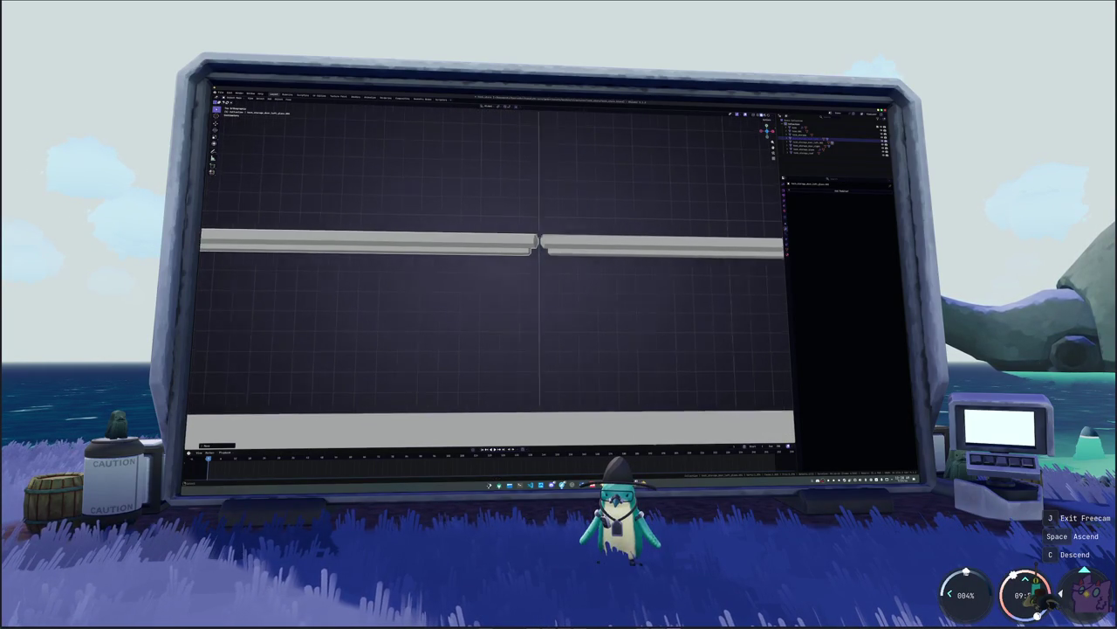
pyautogui.scroll(-3, 561, 267)
pyautogui.moveTo(644, 290); pyautogui.dragTo(528, 224)
pyautogui.scroll(2, 524, 218)
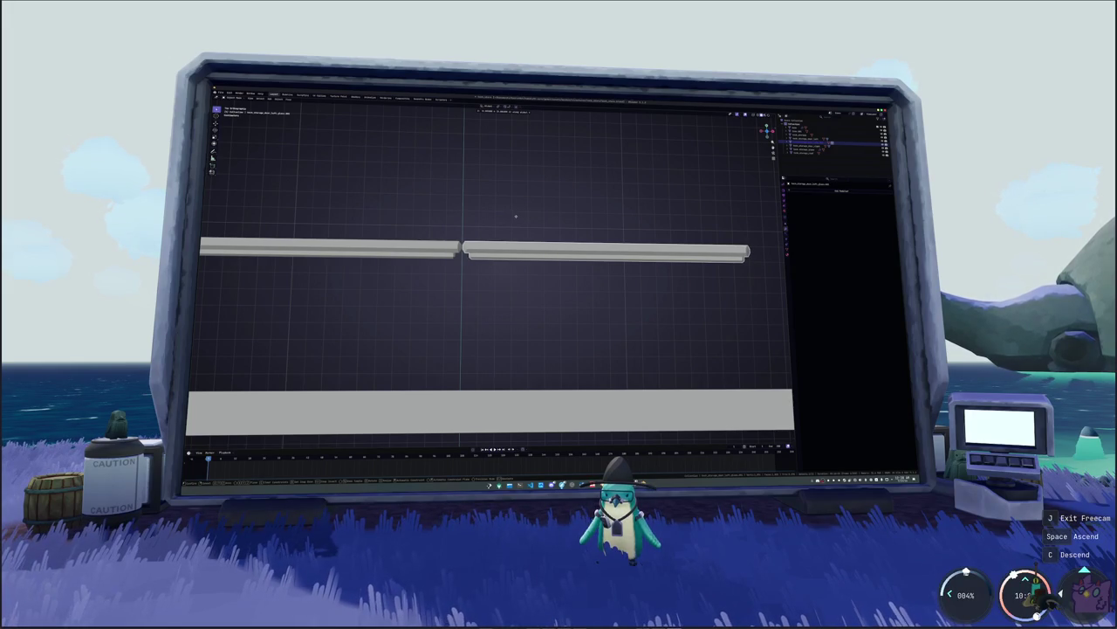
# - Select the connected doorway frame piece and its left side
pyautogui.moveTo(516, 216)
pyautogui.mouseDown(button='middle')
pyautogui.moveTo(515, 262)
pyautogui.moveTo(541, 288)
pyautogui.mouseUp(button='middle')
pyautogui.moveTo(489, 227); pyautogui.dragTo(461, 259, button='middle')
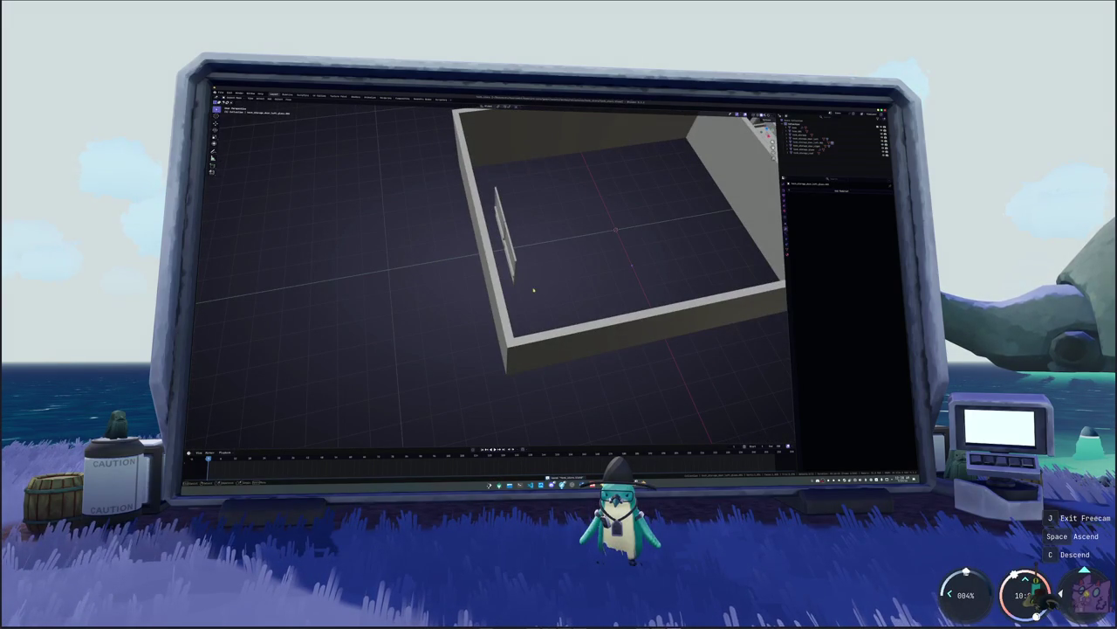
pyautogui.moveTo(534, 290); pyautogui.dragTo(536, 275, button='middle')
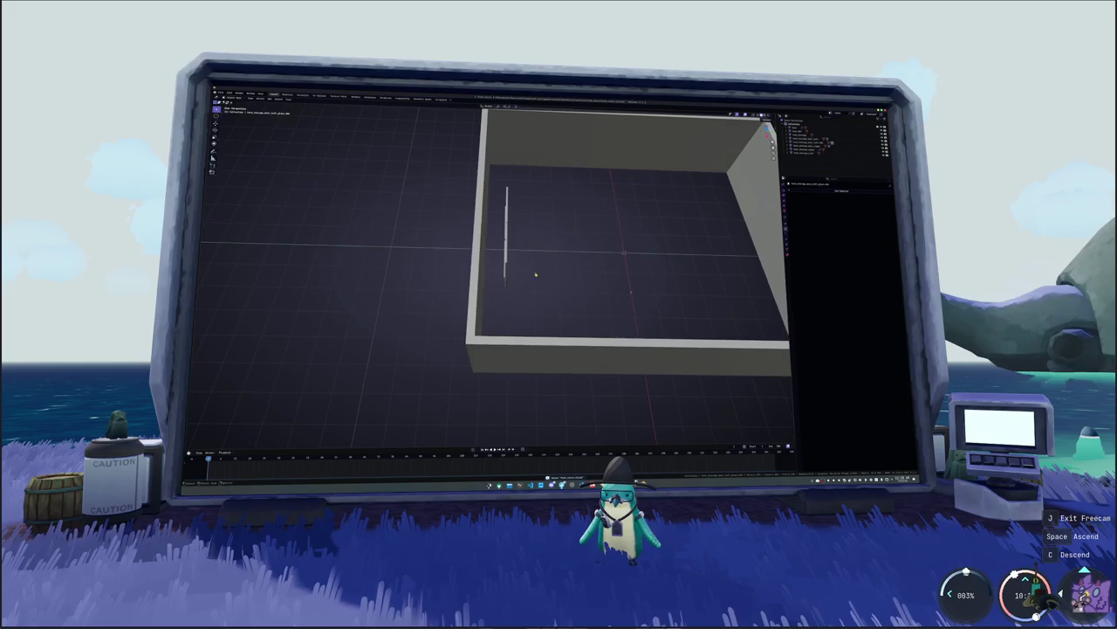
pyautogui.scroll(-5, 535, 275)
pyautogui.moveTo(535, 275)
pyautogui.mouseDown(button='middle')
pyautogui.moveTo(549, 247)
pyautogui.moveTo(558, 257)
pyautogui.moveTo(526, 266)
pyautogui.moveTo(567, 257)
pyautogui.mouseUp(button='middle')
pyautogui.click(559, 258)
pyautogui.scroll(5, 559, 258)
pyautogui.click(517, 224)
pyautogui.hotkey('ctrl', 'l')
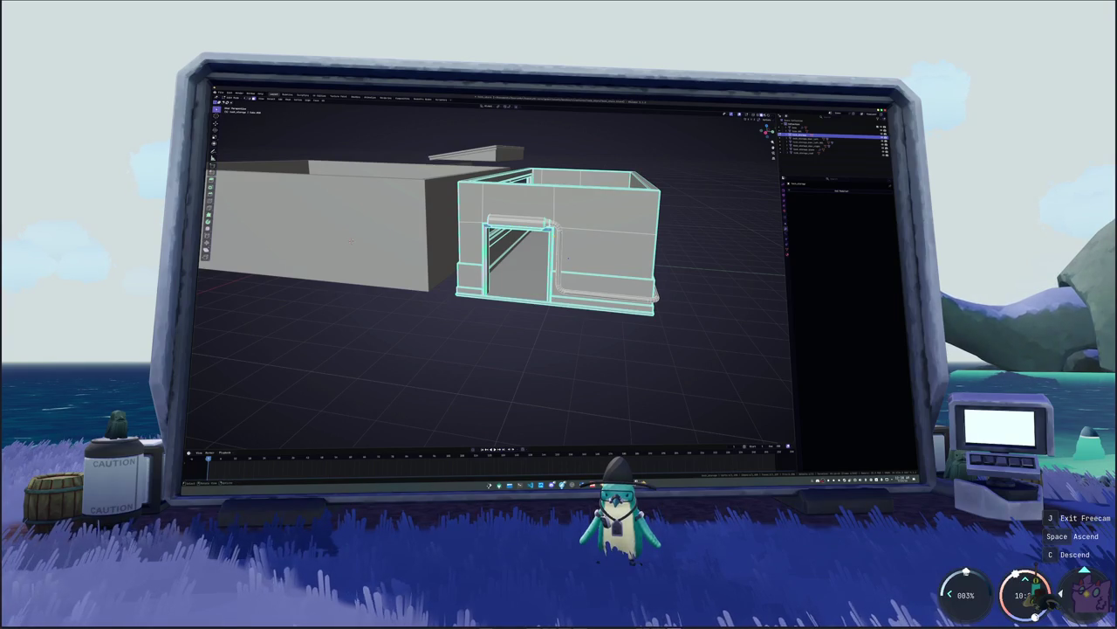
pyautogui.click(488, 260)
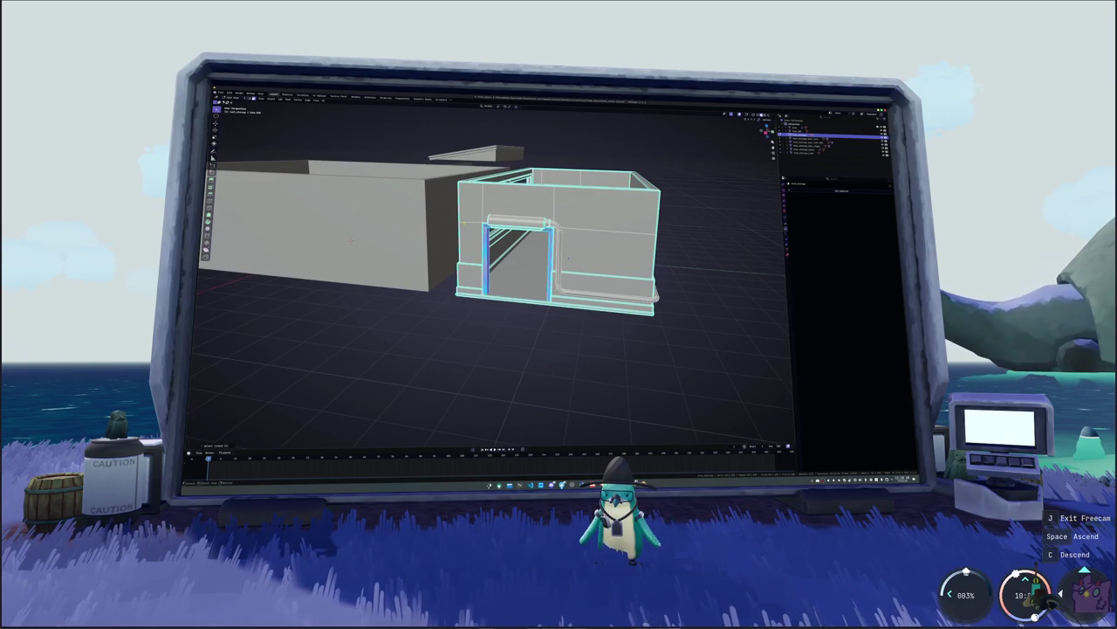
# - In front view, move the small object down along Z to the middle frame's bottom
pyautogui.moveTo(567, 257); pyautogui.dragTo(486, 241, button='middle')
pyautogui.press('KP_1')
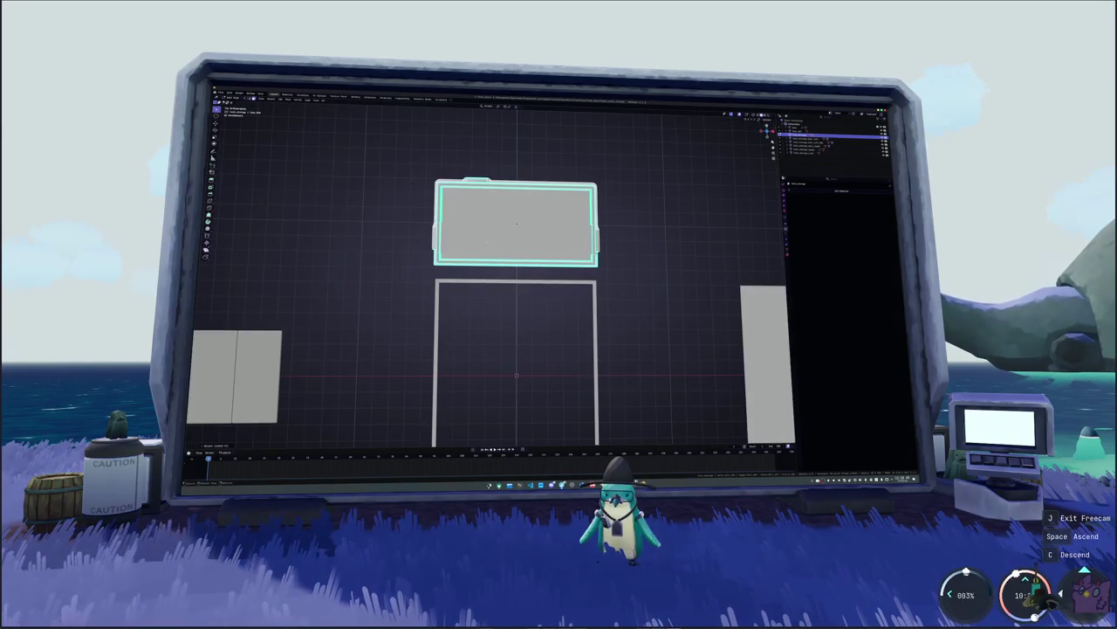
pyautogui.scroll(-3, 568, 220)
pyautogui.keyDown('shift'); pyautogui.moveTo(568, 281); pyautogui.dragTo(568, 220, button='middle'); pyautogui.keyUp('shift')
pyautogui.rightClick(585, 209)
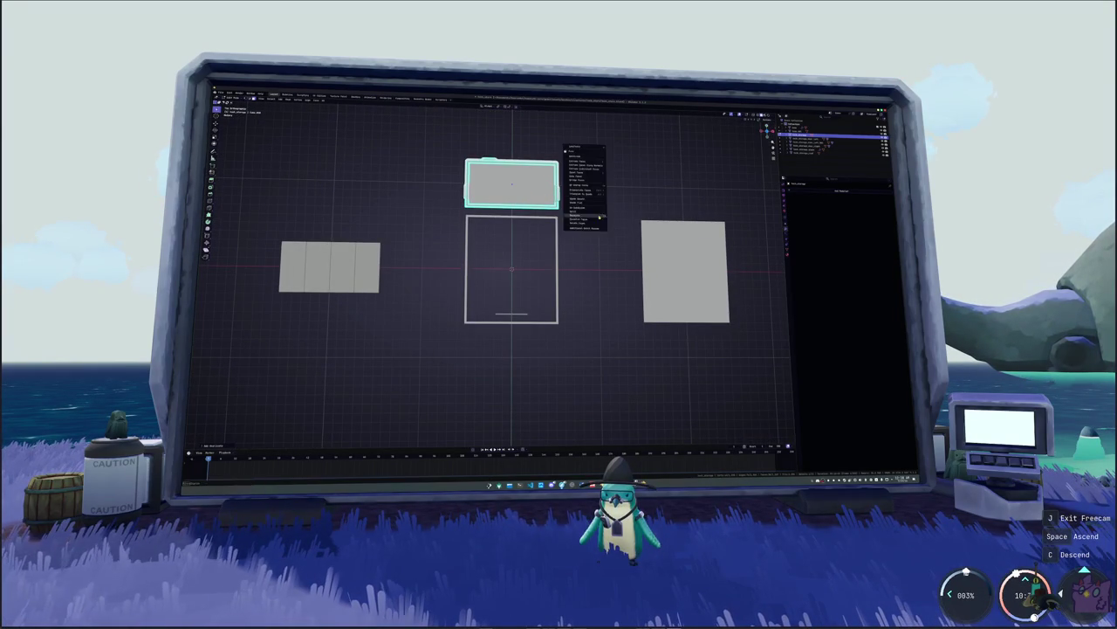
pyautogui.click(598, 212)
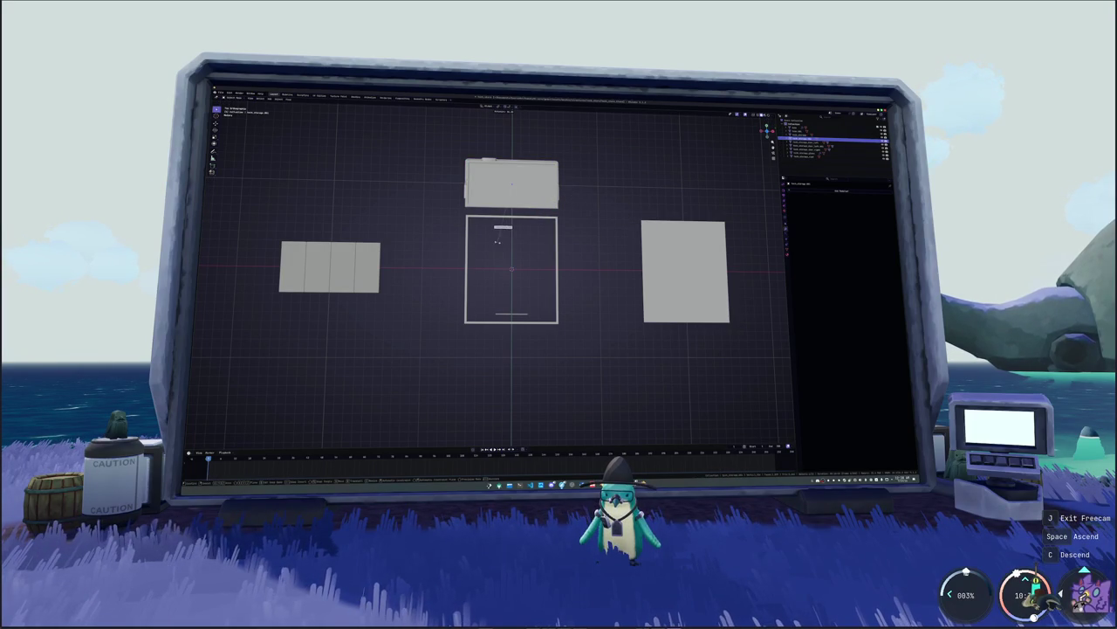
pyautogui.press('g')
pyautogui.press('z')
pyautogui.click(521, 329)
# - Delete the left bar's right-end vertices and return to Object Mode
pyautogui.scroll(5, 521, 329)
pyautogui.moveTo(527, 259); pyautogui.dragTo(586, 314, button='middle')
pyautogui.scroll(2, 559, 292)
pyautogui.click(572, 293)
pyautogui.moveTo(585, 314); pyautogui.dragTo(562, 263)
pyautogui.rightClick(596, 320)
pyautogui.click(592, 328)
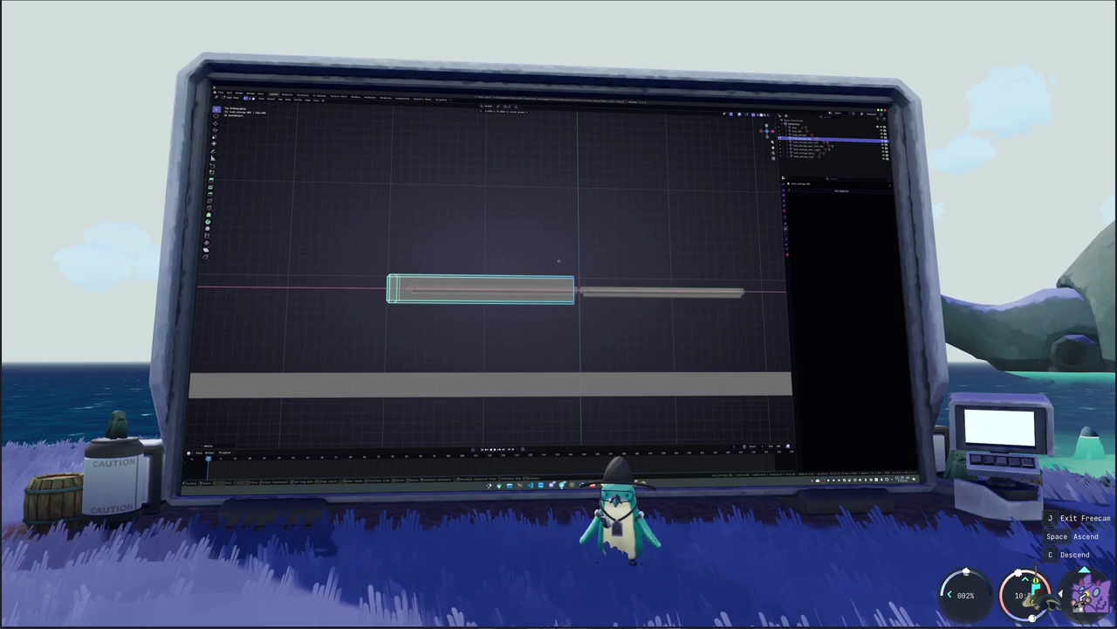
pyautogui.press('Tab')
pyautogui.scroll(-2, 616, 262)
pyautogui.scroll(-2, 617, 264)
pyautogui.rightClick(617, 264)
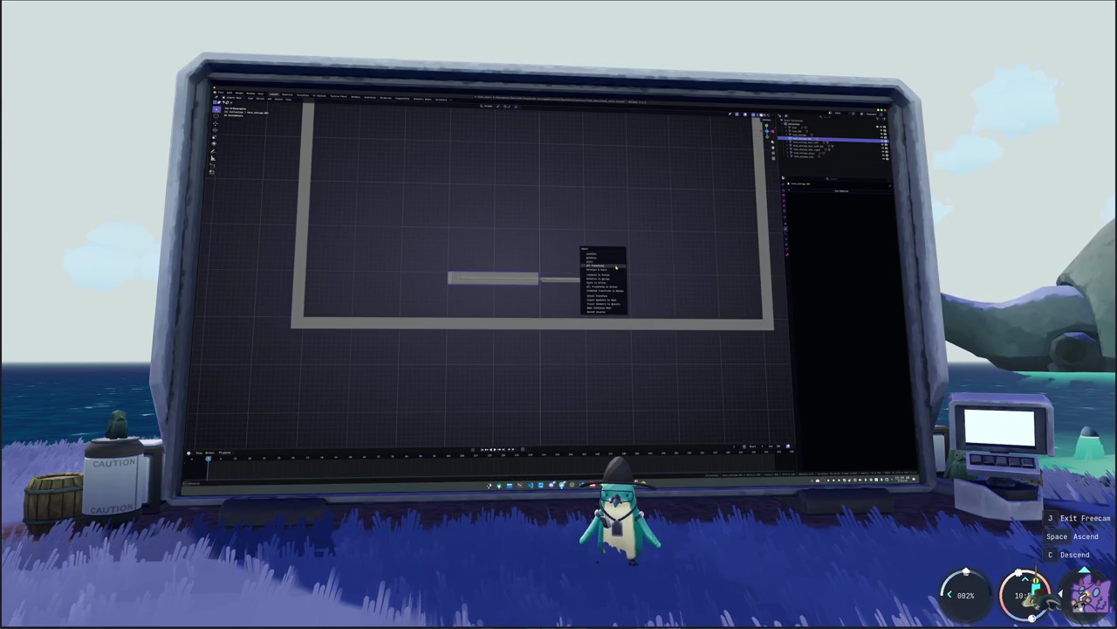
# - Nudge the shelf top left and add a modifier repeating it rightward
pyautogui.moveTo(693, 231)
pyautogui.mouseDown(button='middle')
pyautogui.moveTo(507, 265)
pyautogui.moveTo(515, 255)
pyautogui.mouseUp(button='middle')
pyautogui.moveTo(517, 255); pyautogui.dragTo(503, 256)
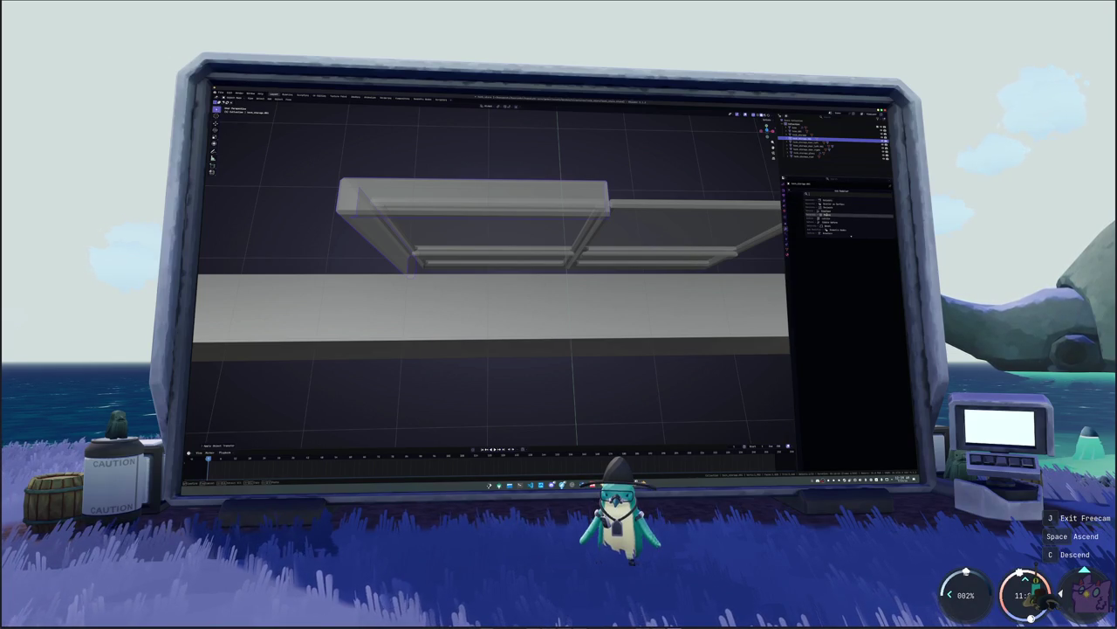
pyautogui.click(829, 214)
pyautogui.moveTo(720, 225)
pyautogui.mouseDown(button='middle')
pyautogui.moveTo(489, 249)
pyautogui.moveTo(471, 262)
pyautogui.mouseUp(button='middle')
pyautogui.scroll(-5, 611, 244)
# - Select the shelf's left panel and frame parts in see-through mode, then add a cube
pyautogui.click(467, 246)
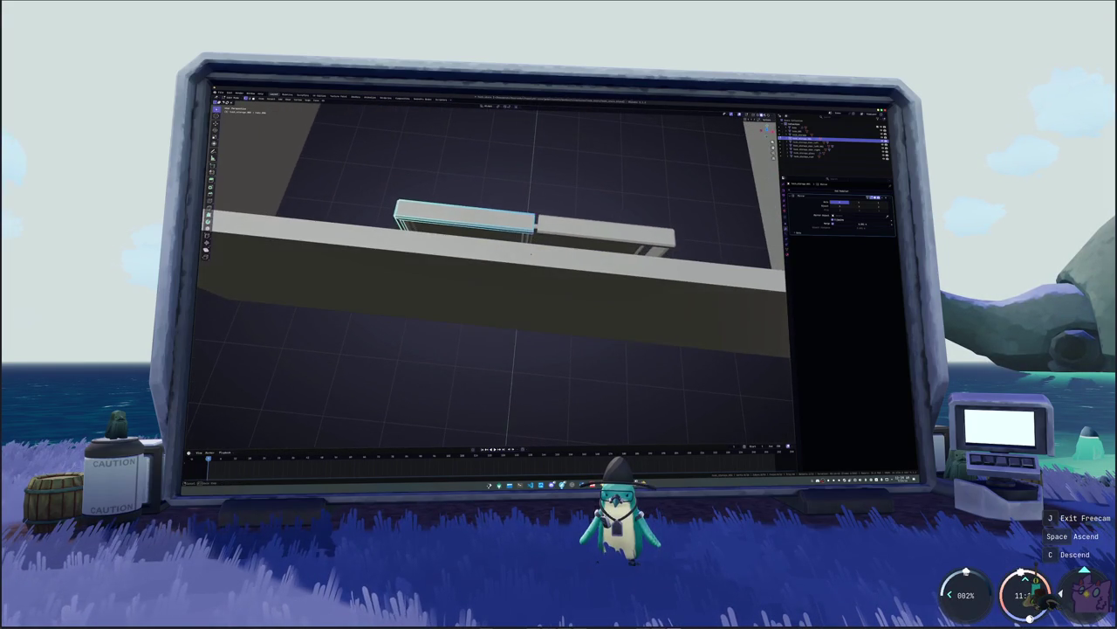
pyautogui.rightClick(510, 227)
pyautogui.moveTo(511, 227); pyautogui.dragTo(524, 249, button='middle')
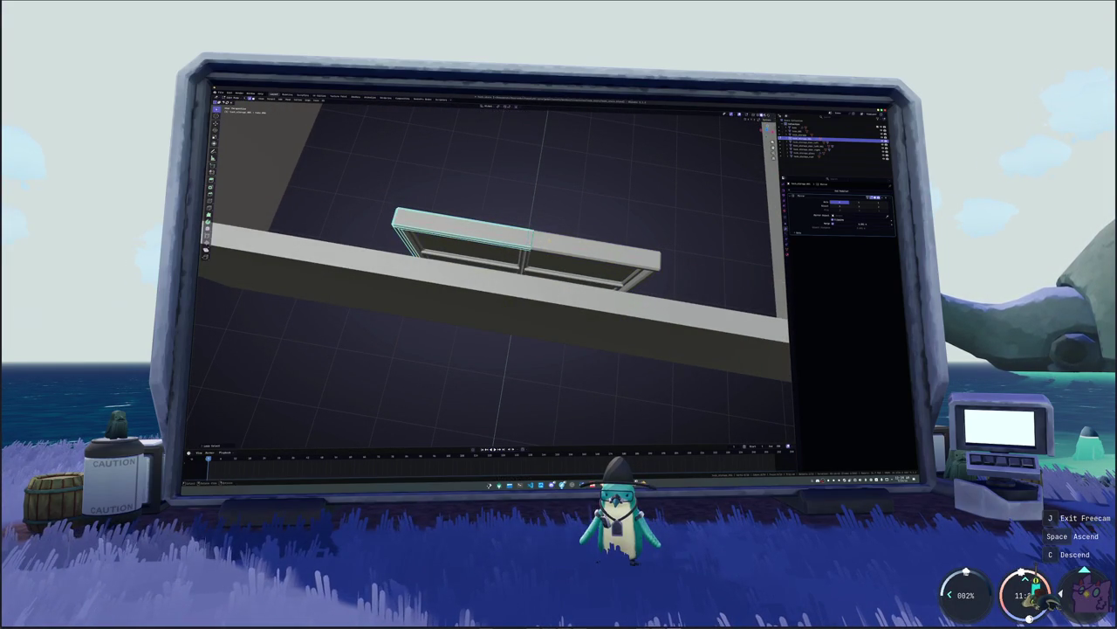
pyautogui.hotkey('alt', 'z')
pyautogui.moveTo(559, 265); pyautogui.dragTo(501, 207)
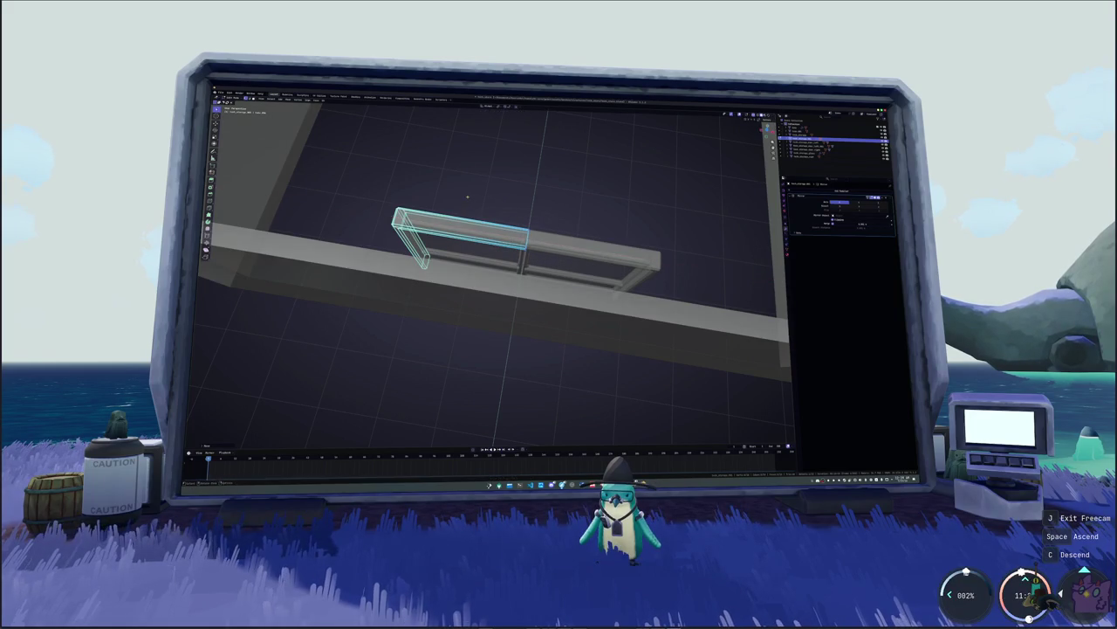
pyautogui.hotkey('alt', 'z')
pyautogui.moveTo(501, 206); pyautogui.dragTo(500, 218, button='middle')
pyautogui.hotkey('shift', 'a')
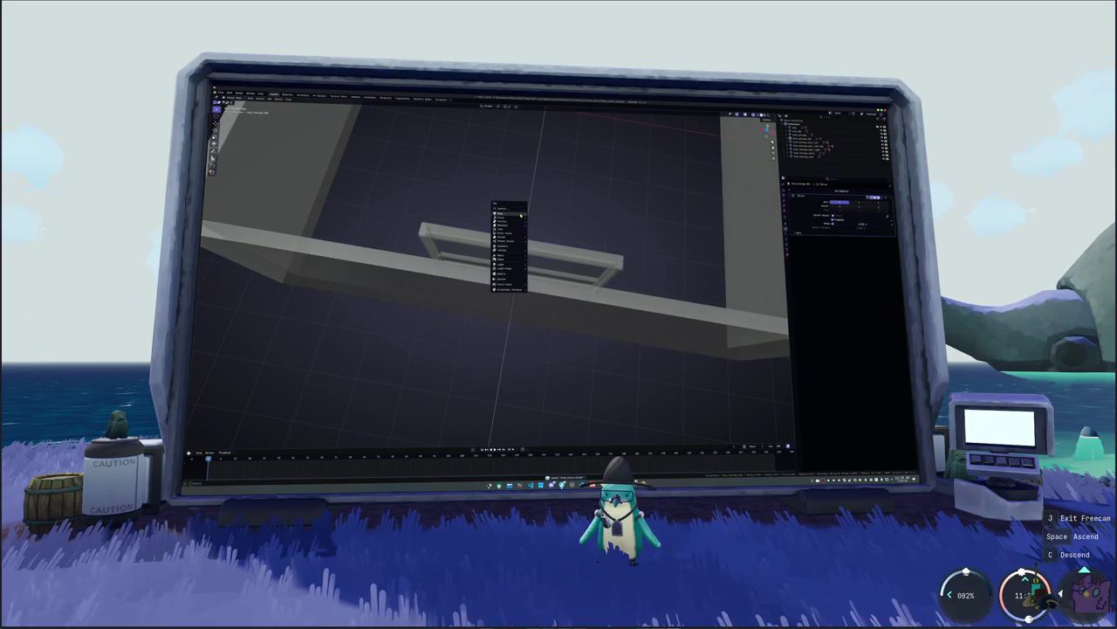
pyautogui.click(535, 216)
pyautogui.moveTo(535, 217); pyautogui.dragTo(524, 262, button='middle')
# - Move the new cube down and stretch it along Y
pyautogui.press('g')
pyautogui.click(515, 349)
pyautogui.press('s')
pyautogui.press('y')
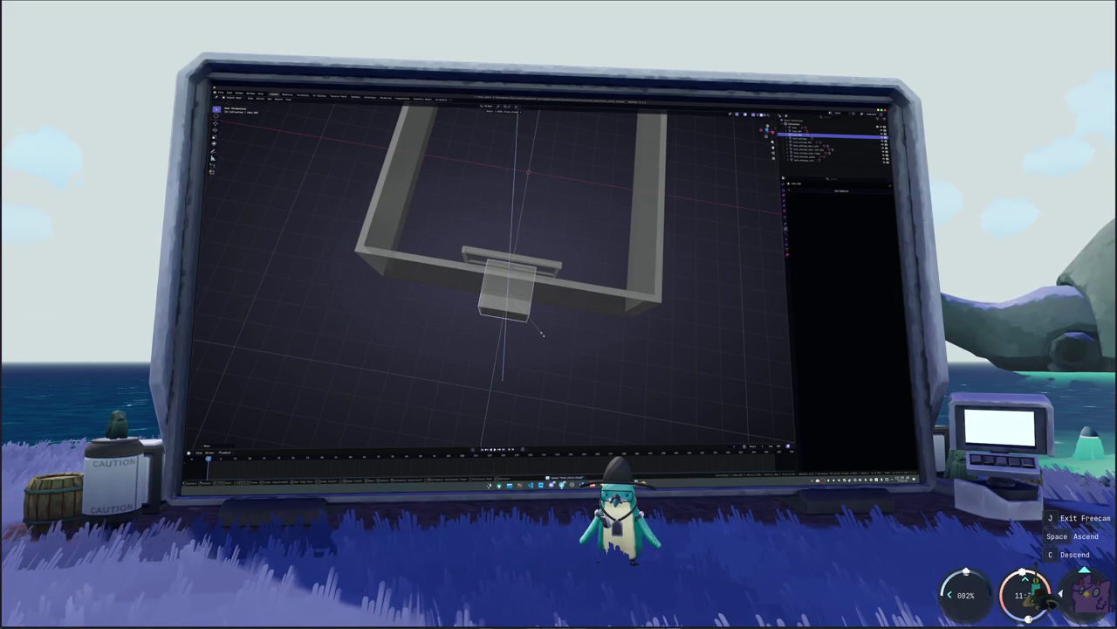
pyautogui.moveTo(542, 334); pyautogui.dragTo(607, 305, button='middle')
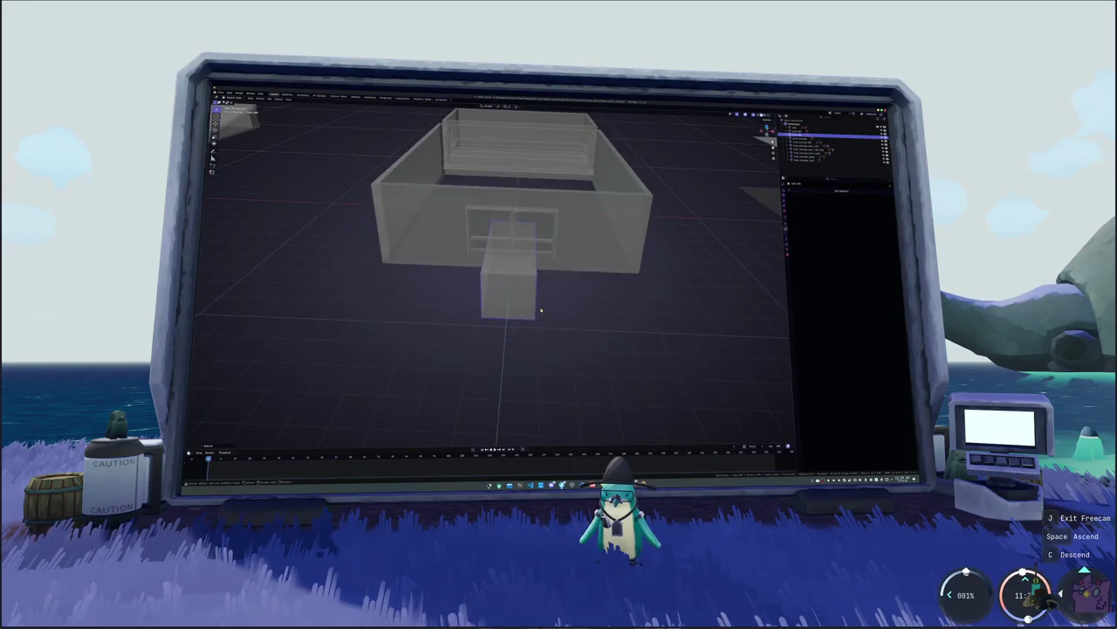
pyautogui.click(596, 305)
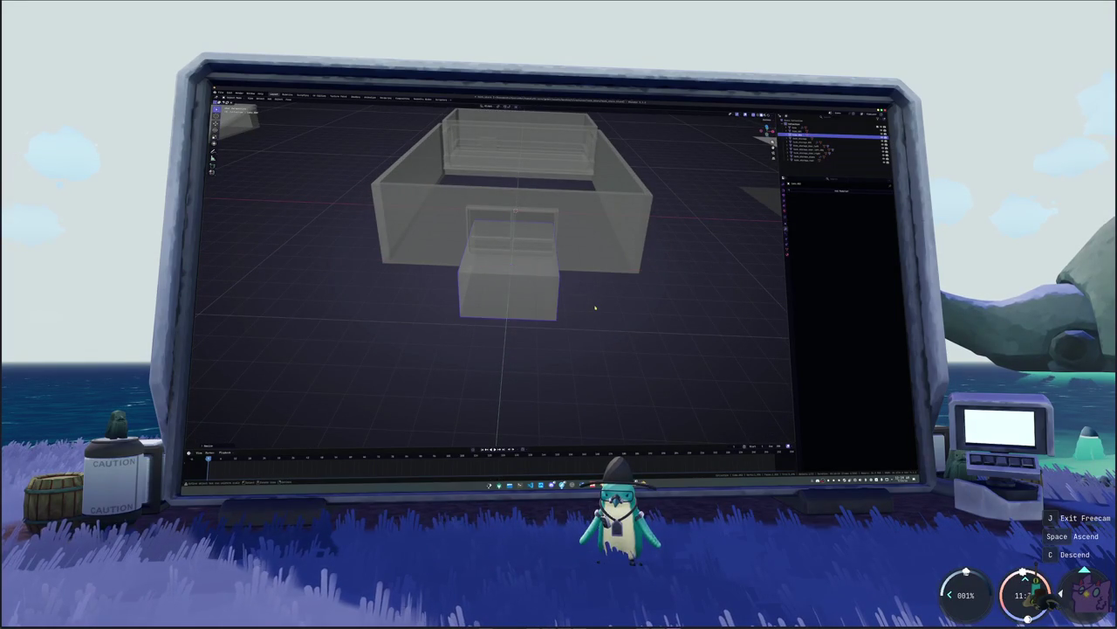
pyautogui.press('KP_1')
pyautogui.press('Home')
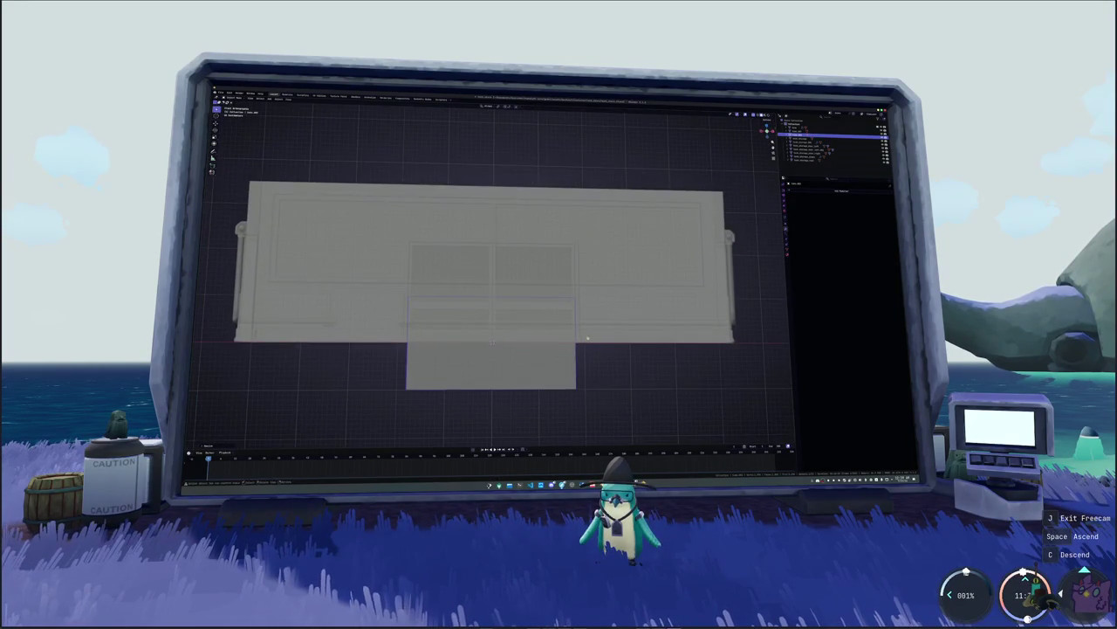
# - Resize the cube again and raise it along Z to the doors' height on the wall
pyautogui.press('s')
pyautogui.click(631, 309)
pyautogui.press('g')
pyautogui.press('z')
pyautogui.click(590, 298)
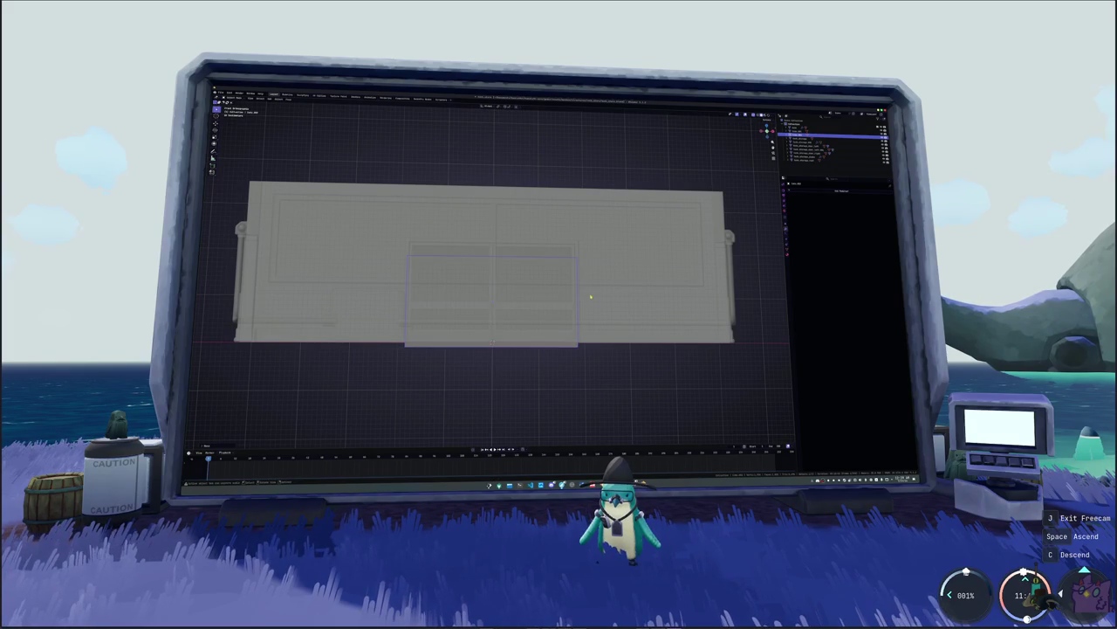
pyautogui.press('KP_Decimal')
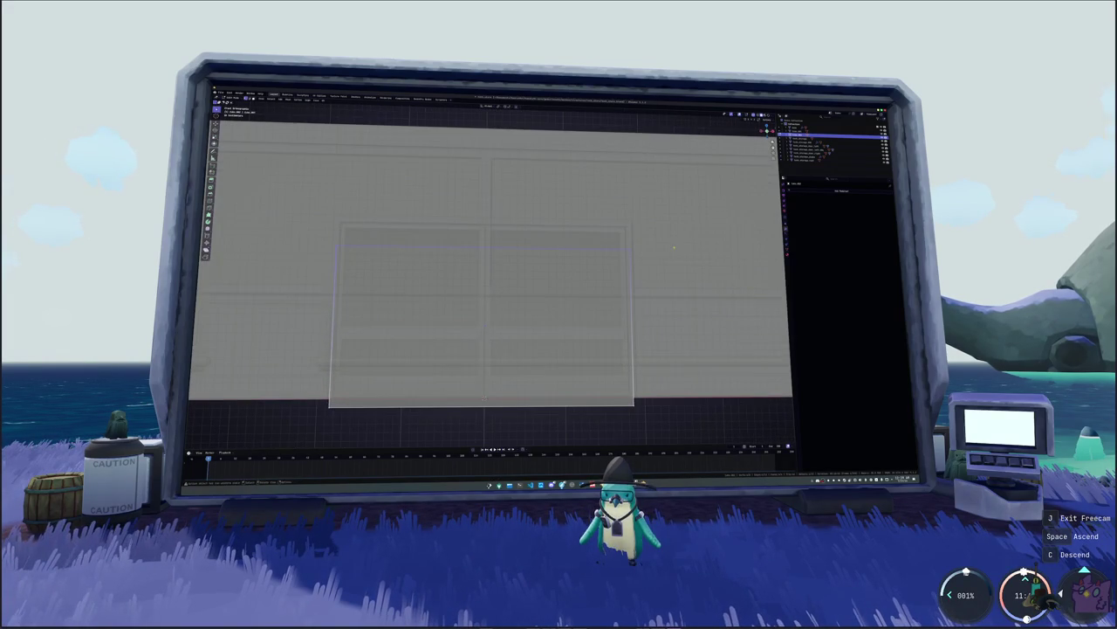
pyautogui.click(668, 221)
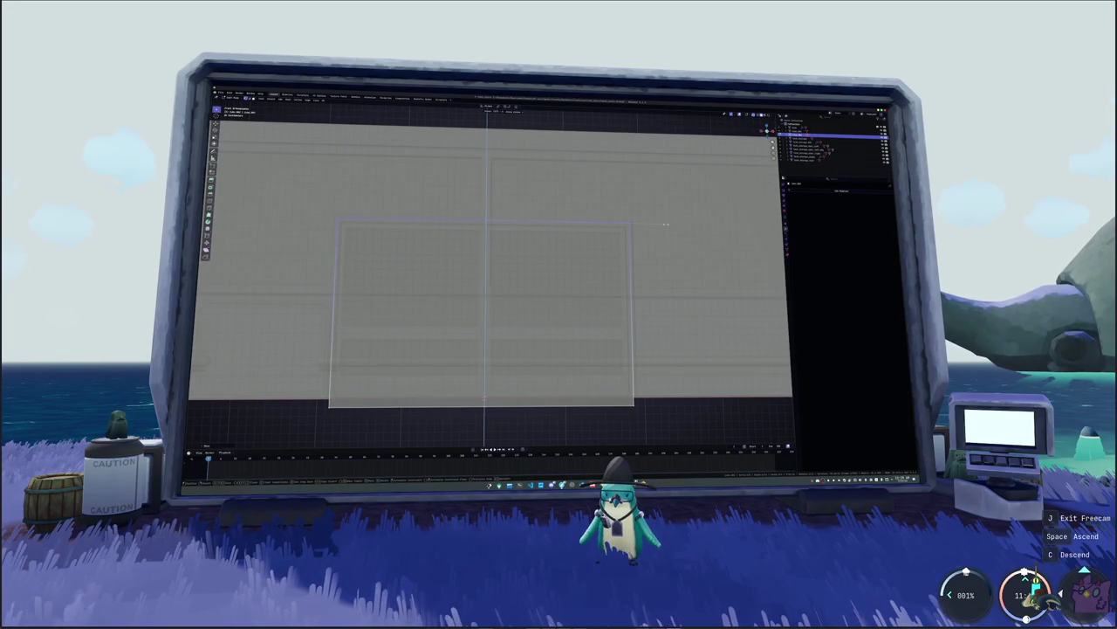
# - Set the front wall's Boolean to Difference so the box cuts the door opening
pyautogui.scroll(-1, 665, 224)
pyautogui.scroll(-3, 663, 220)
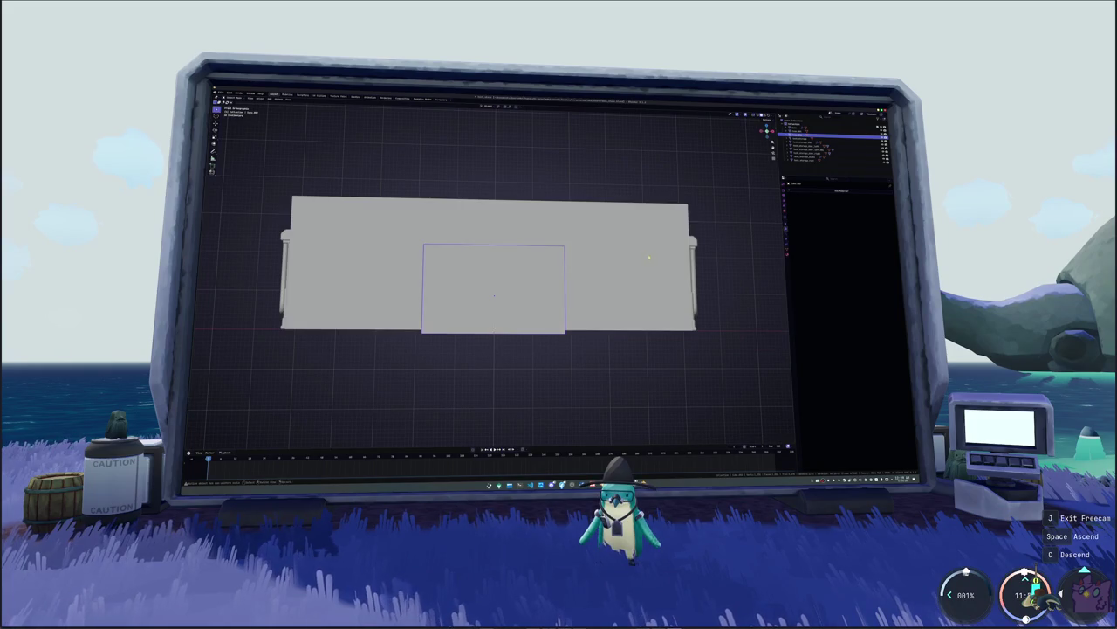
pyautogui.click(648, 256)
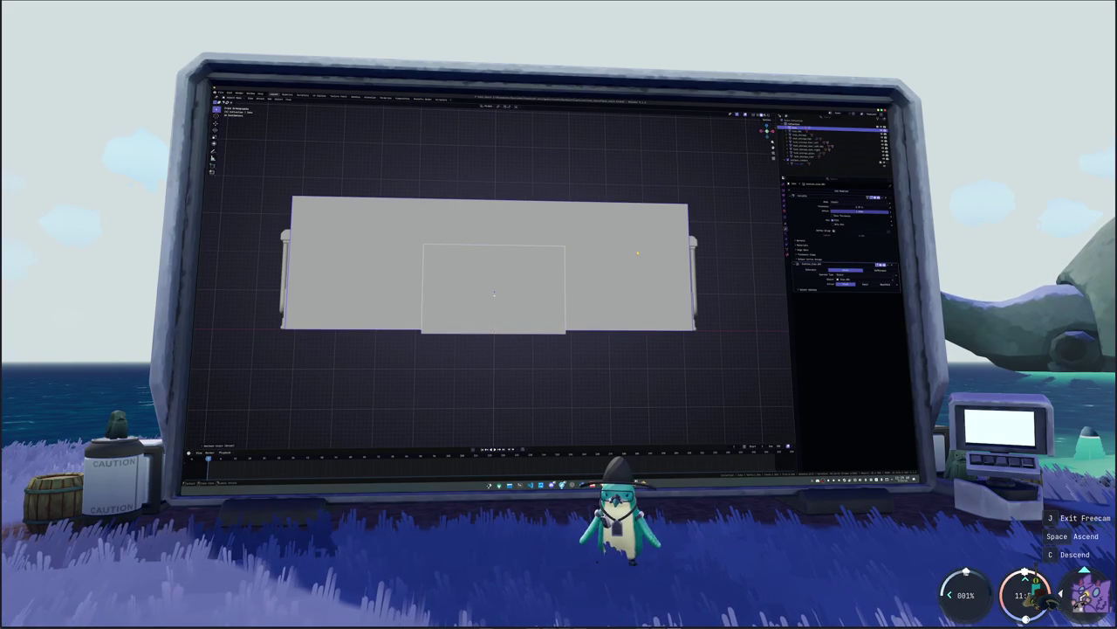
pyautogui.click(883, 270)
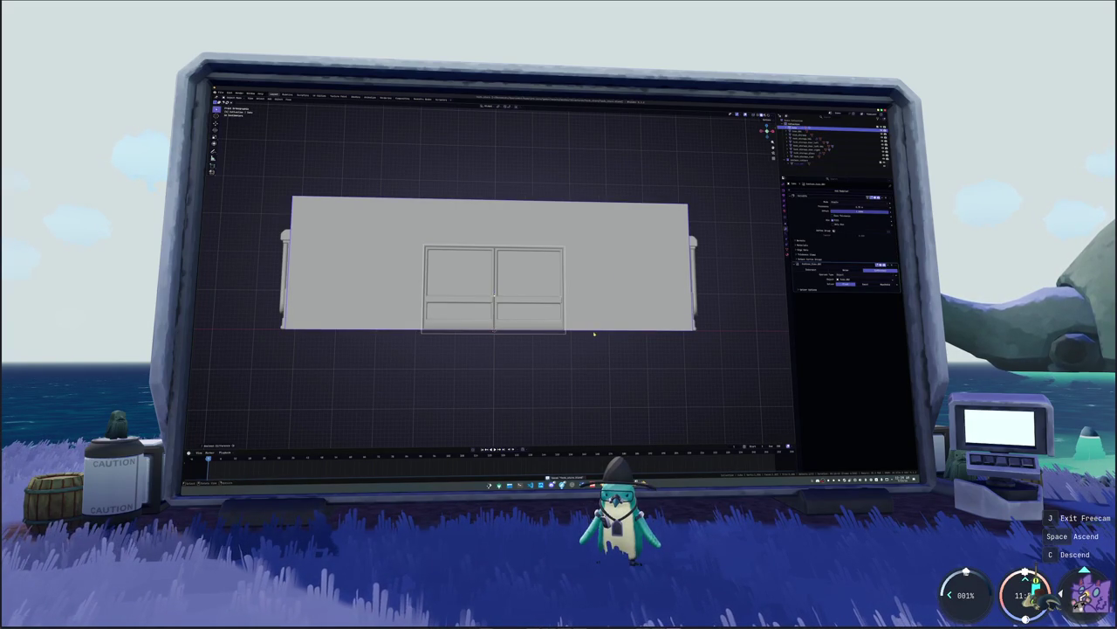
pyautogui.scroll(2, 594, 333)
pyautogui.scroll(2, 593, 334)
pyautogui.moveTo(594, 334)
pyautogui.mouseDown(button='middle')
pyautogui.moveTo(594, 350)
pyautogui.moveTo(588, 316)
pyautogui.mouseUp(button='middle')
pyautogui.scroll(-3, 593, 333)
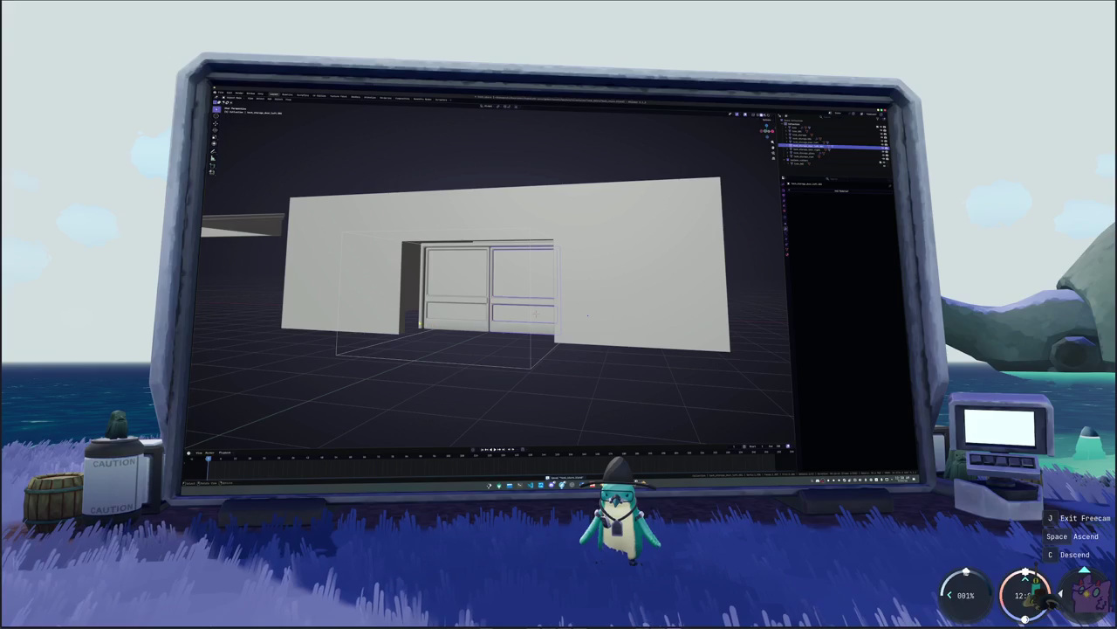
pyautogui.click(587, 316)
# - In top view, move the door bar along Y onto the front wall line
pyautogui.click(587, 315)
pyautogui.press('KP_7')
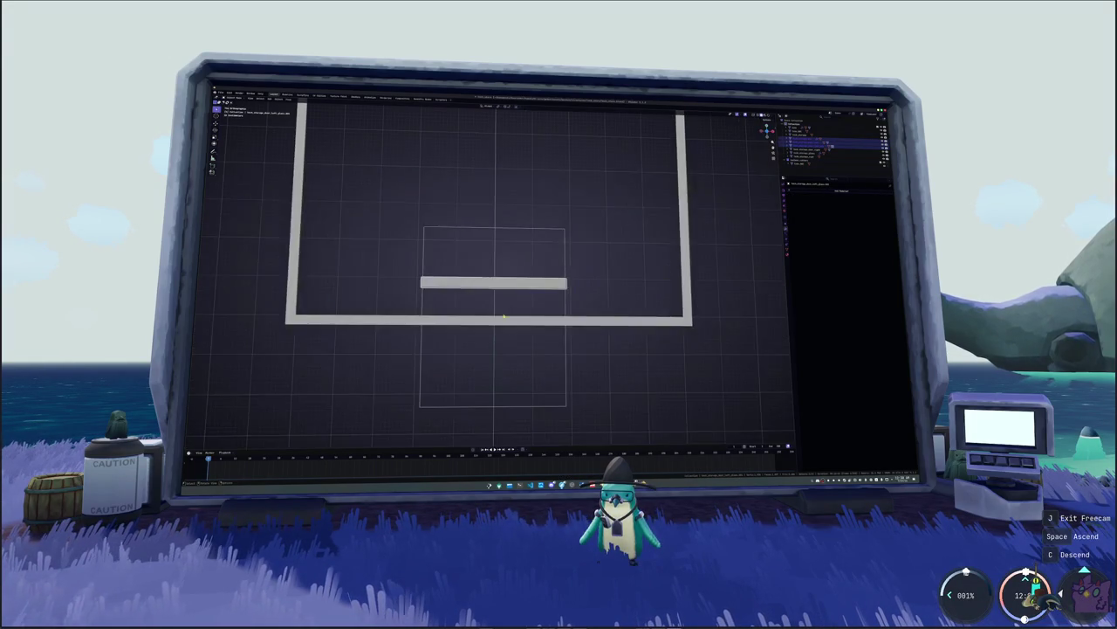
pyautogui.press('g')
pyautogui.press('y')
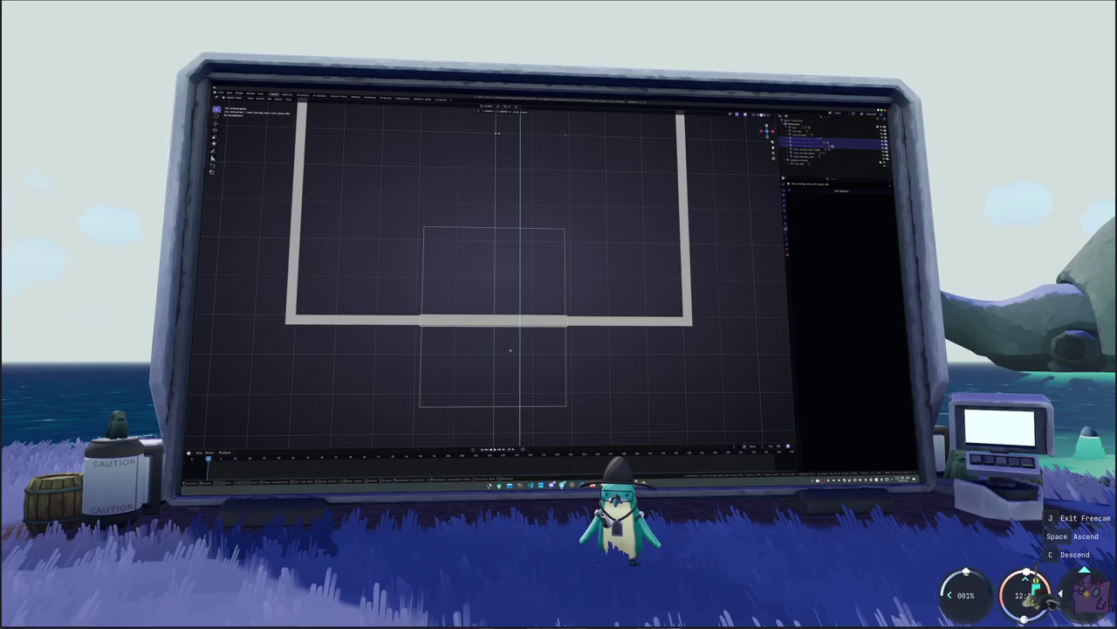
pyautogui.click(497, 133)
pyautogui.moveTo(497, 133)
pyautogui.mouseDown(button='middle')
pyautogui.moveTo(521, 222)
pyautogui.moveTo(521, 157)
pyautogui.mouseUp(button='middle')
# - Select a wall piece of the room and enter Edit Mode on it
pyautogui.scroll(-3, 521, 175)
pyautogui.scroll(3, 608, 345)
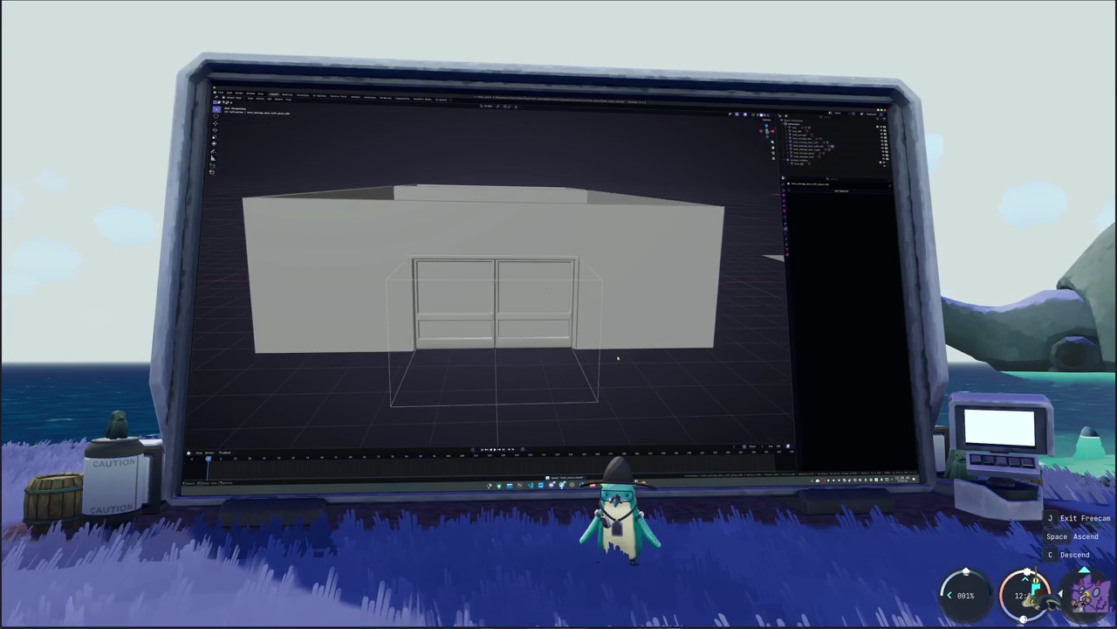
pyautogui.scroll(3, 609, 345)
pyautogui.moveTo(608, 331)
pyautogui.mouseDown(button='middle')
pyautogui.moveTo(609, 345)
pyautogui.moveTo(603, 324)
pyautogui.moveTo(605, 358)
pyautogui.mouseUp(button='middle')
pyautogui.scroll(2, 602, 324)
pyautogui.scroll(-4, 605, 358)
pyautogui.click(605, 374)
pyautogui.press('Tab')
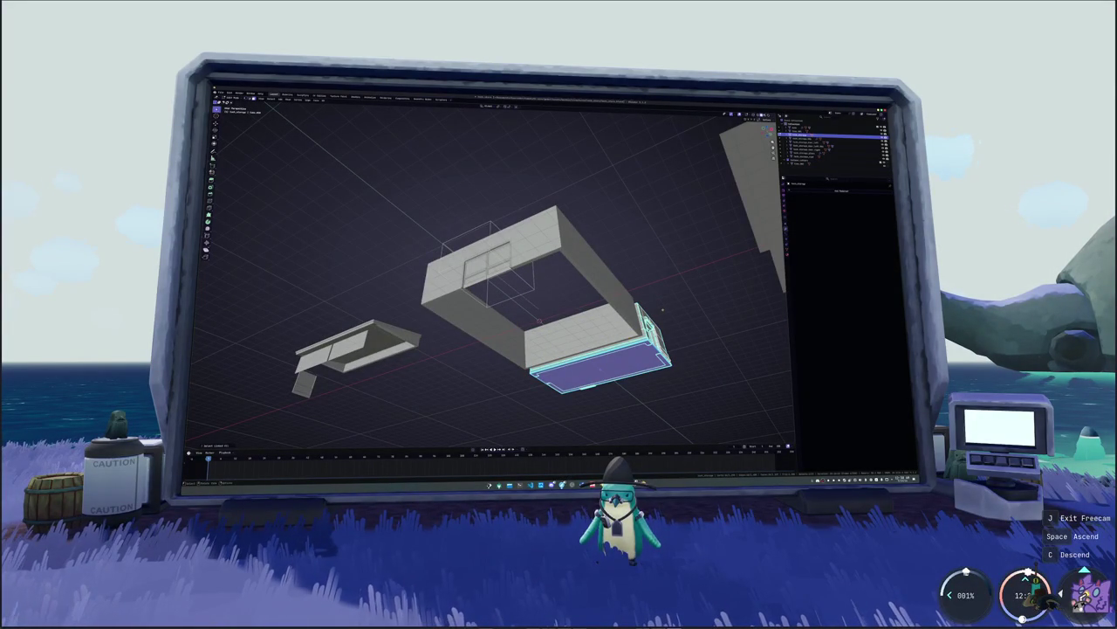
# - Separate the selected wall part into its own object and leave Edit Mode
pyautogui.rightClick(664, 308)
pyautogui.moveTo(648, 385)
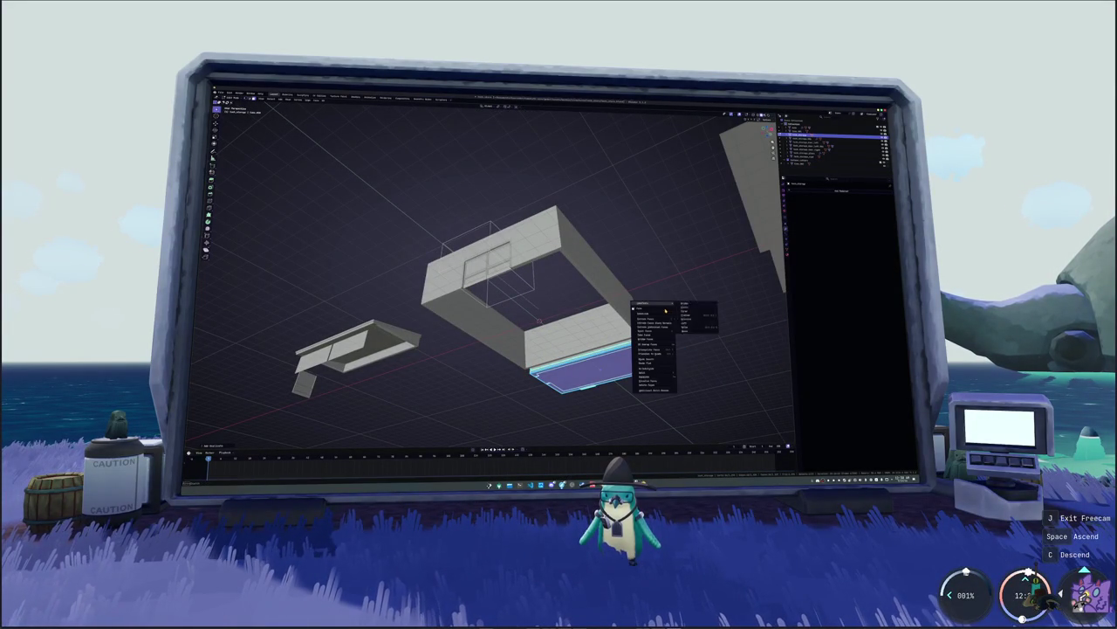
pyautogui.click(689, 376)
pyautogui.press('KP_7')
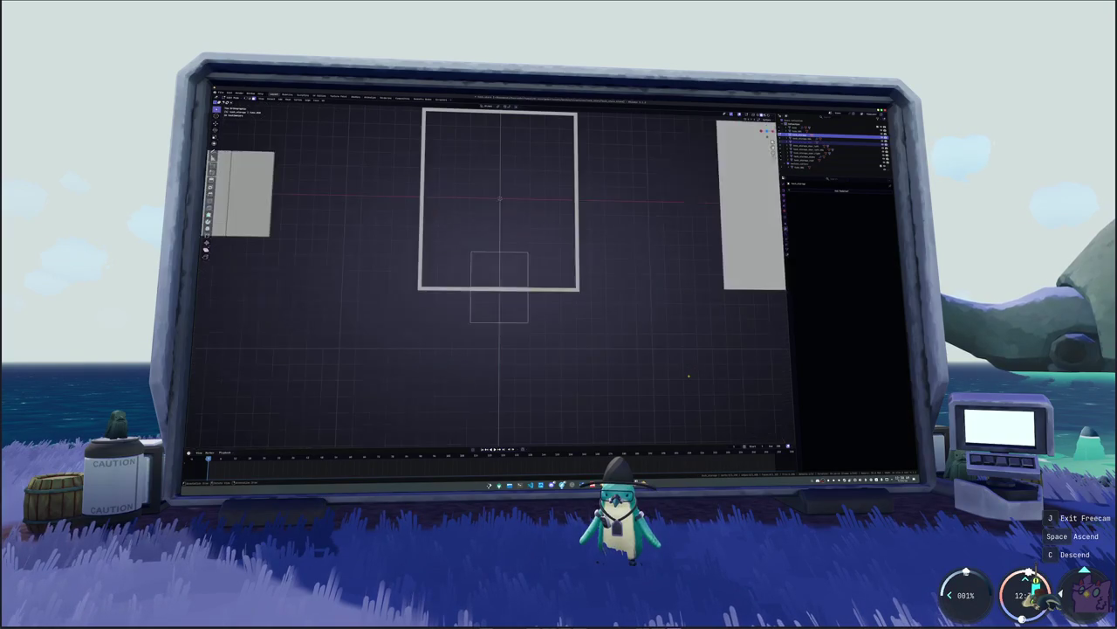
pyautogui.press('Tab')
# - Delete the extra rectangles to the right of centre
pyautogui.scroll(-5, 508, 303)
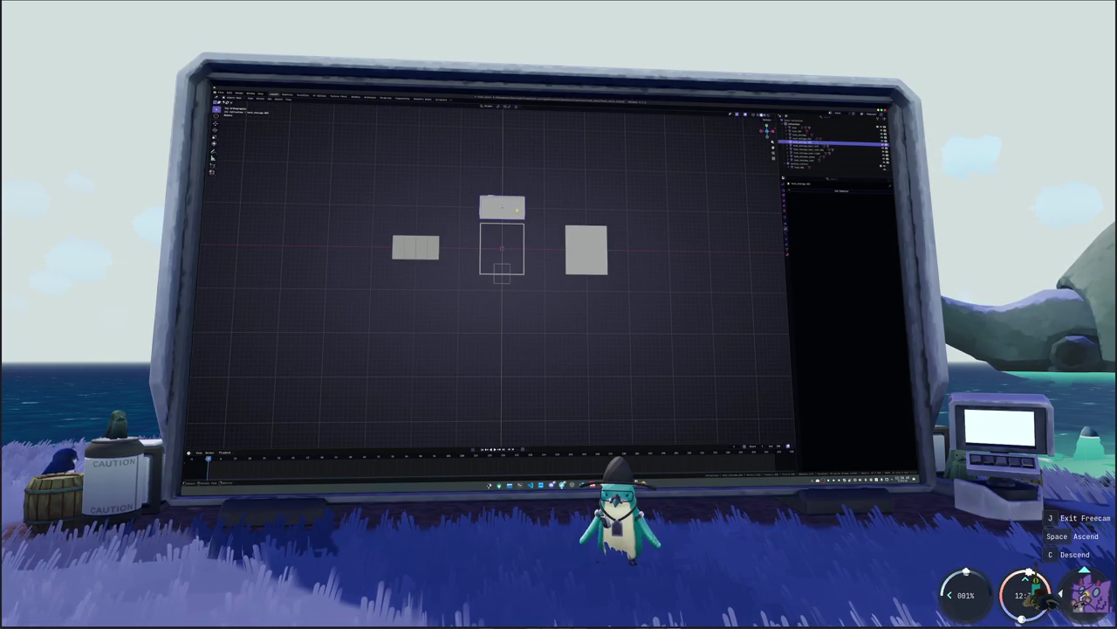
pyautogui.hotkey('shift', 'd')
pyautogui.press('Delete')
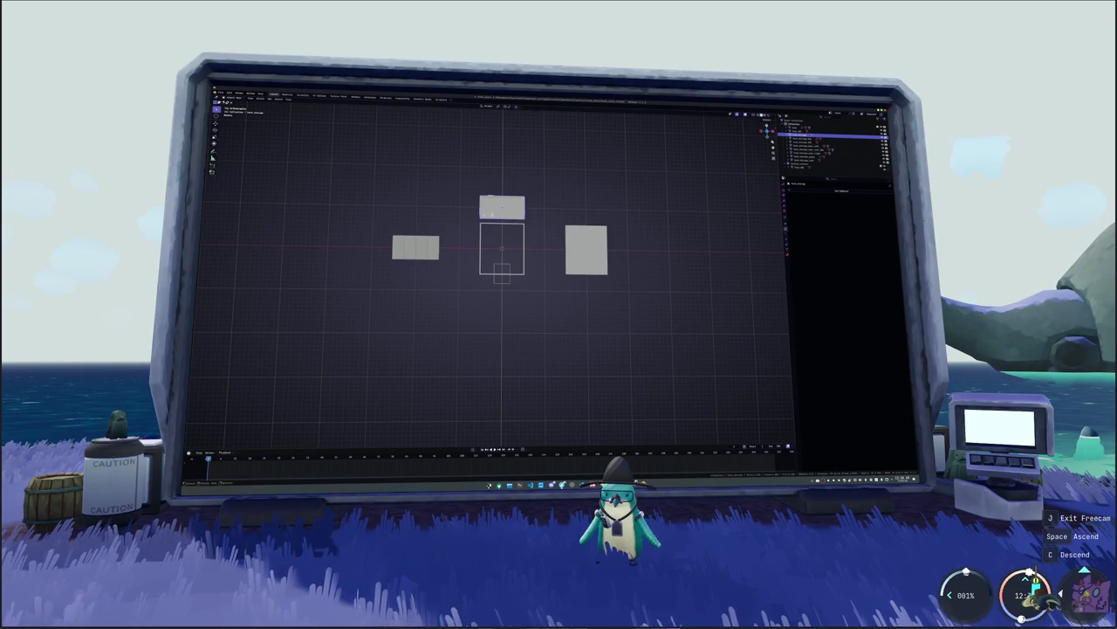
pyautogui.click(830, 140)
pyautogui.press('Delete')
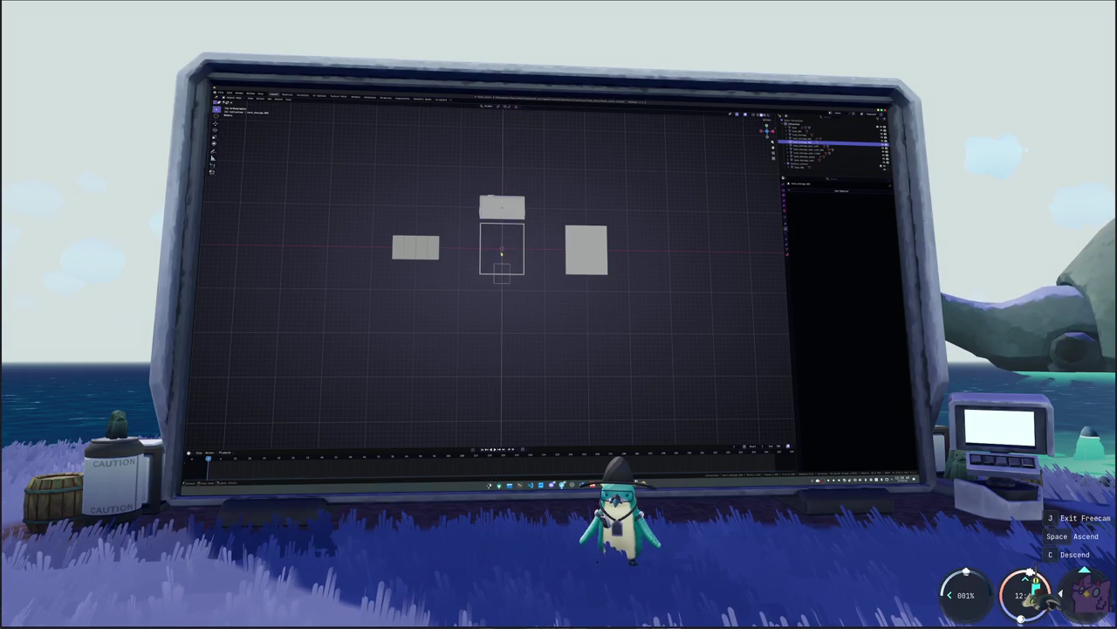
# - Add a new plane and move it down over the room frame
pyautogui.hotkey('ctrl', 'v')
pyautogui.scroll(5, 502, 262)
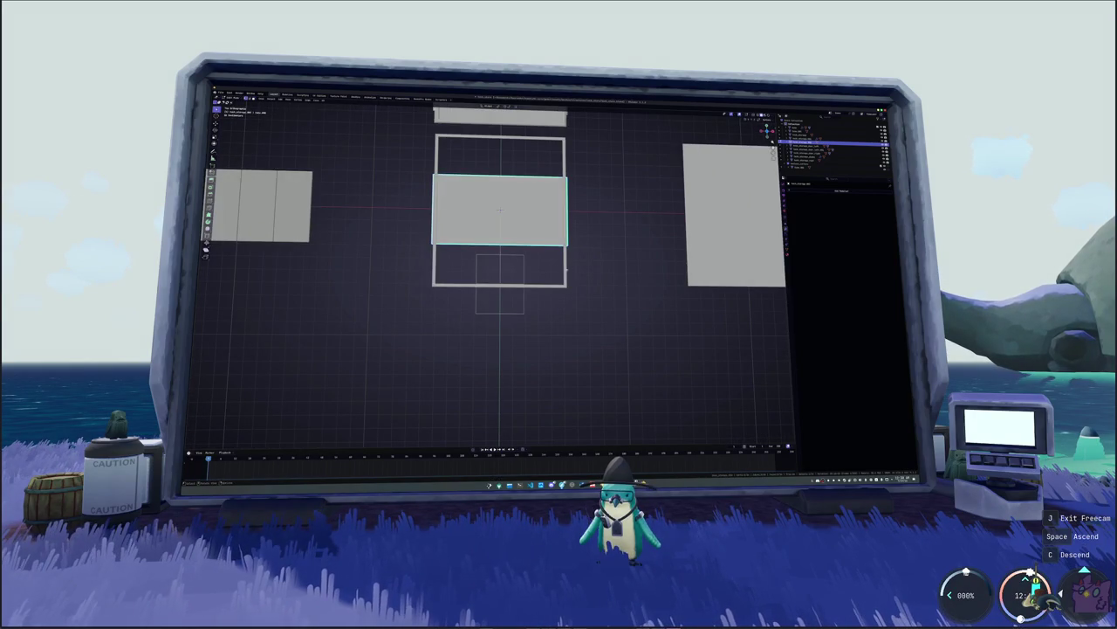
pyautogui.scroll(4, 567, 273)
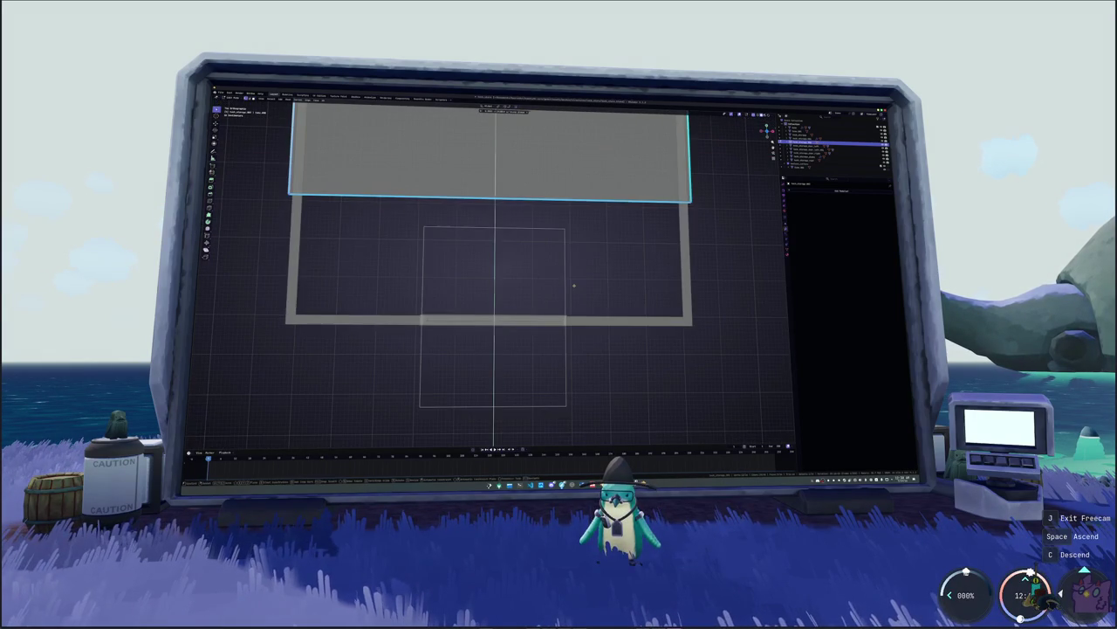
pyautogui.press('g')
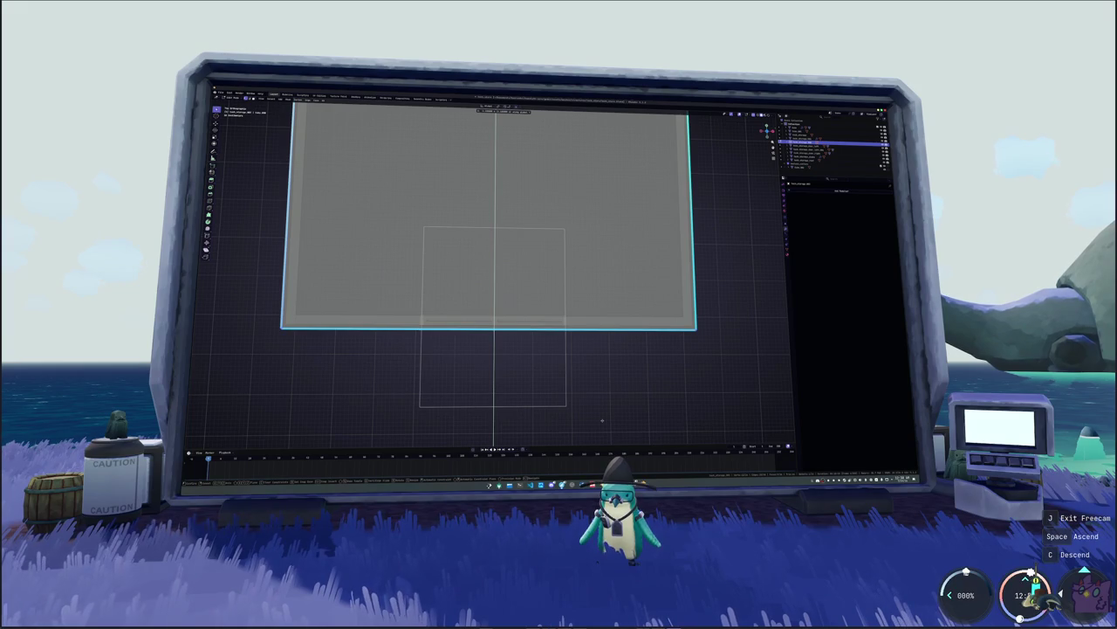
pyautogui.scroll(-4, 558, 354)
pyautogui.keyDown('shift'); pyautogui.moveTo(498, 216); pyautogui.dragTo(505, 329, button='middle'); pyautogui.keyUp('shift')
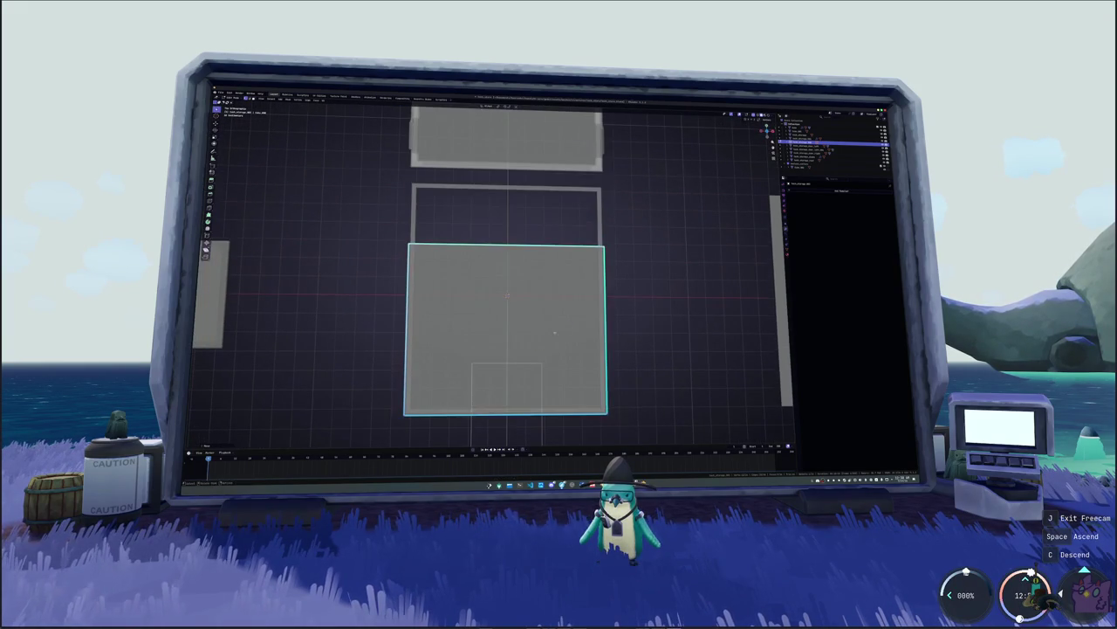